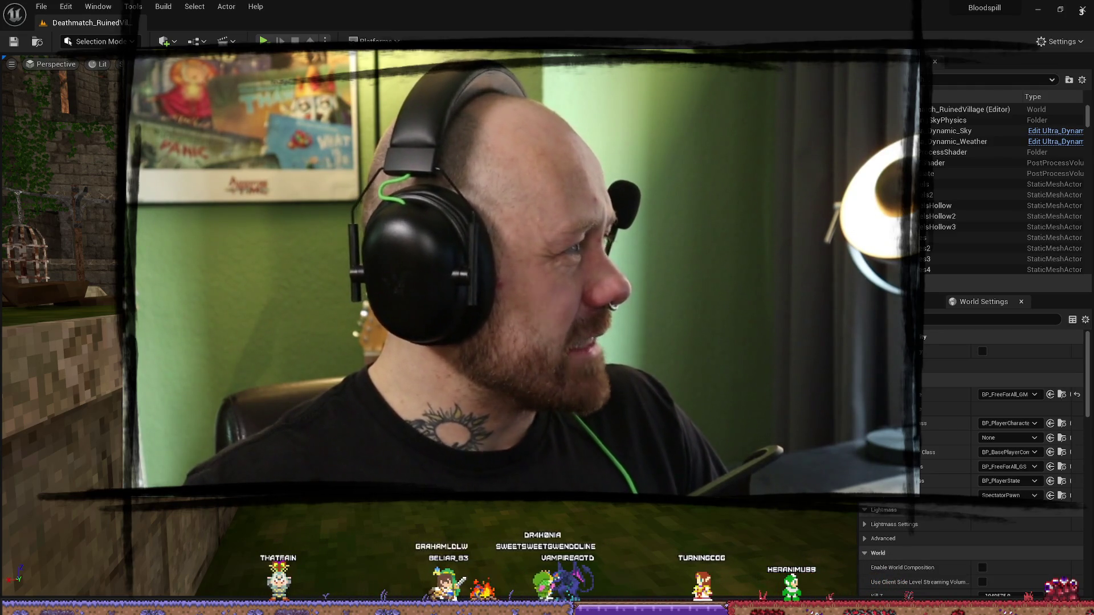
# - Skip the Games Master 2019 presentation video back to an earlier moment in full screen, then minimize the browser
pyautogui.hotkey('alt', 'Tab')
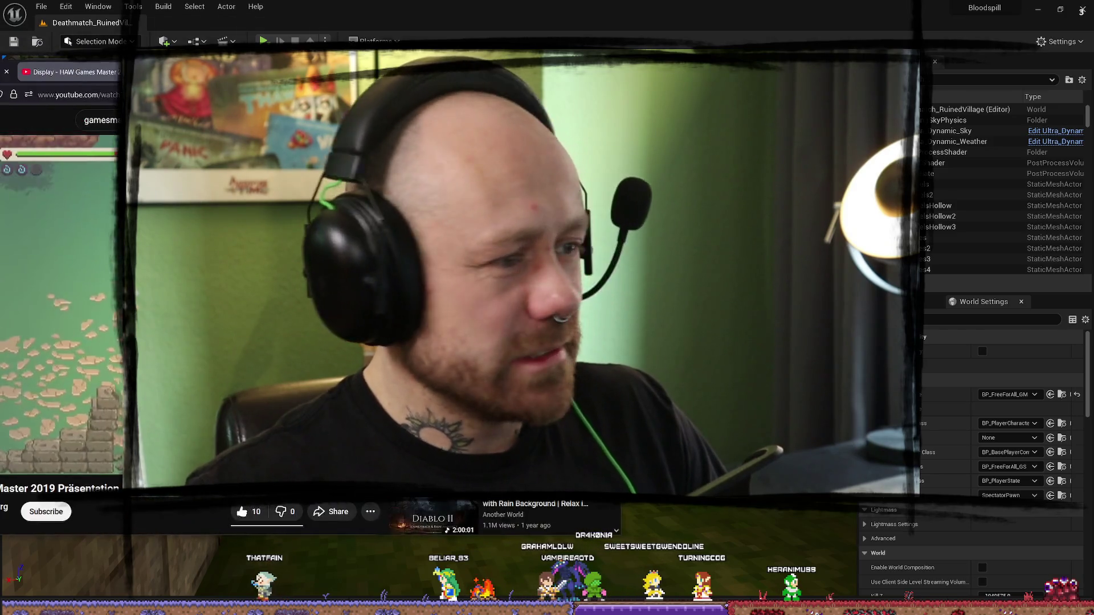
pyautogui.press('f')
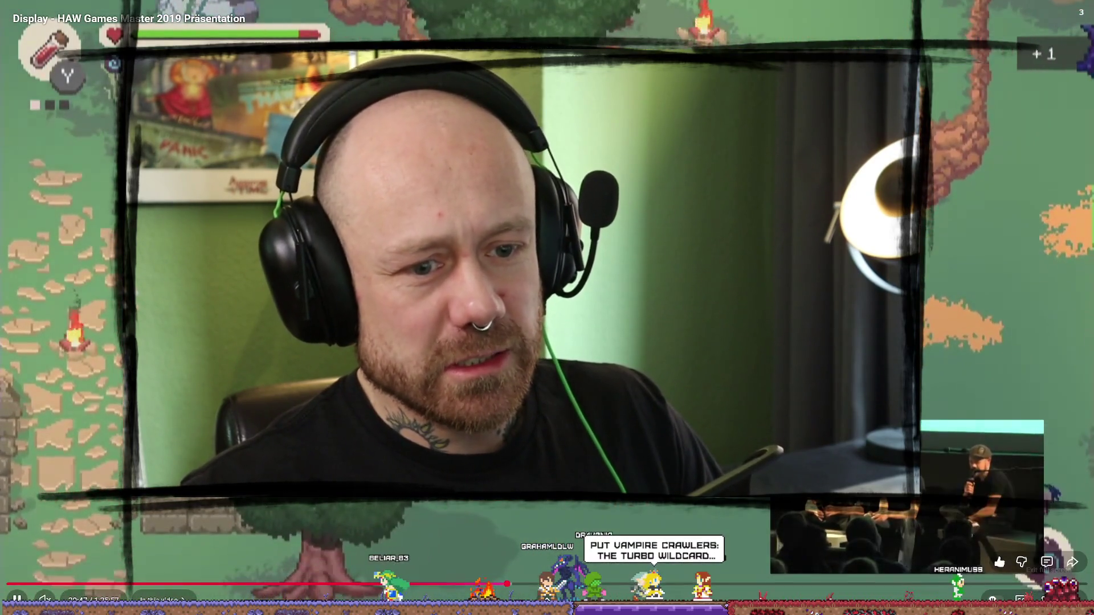
pyautogui.press('Left')
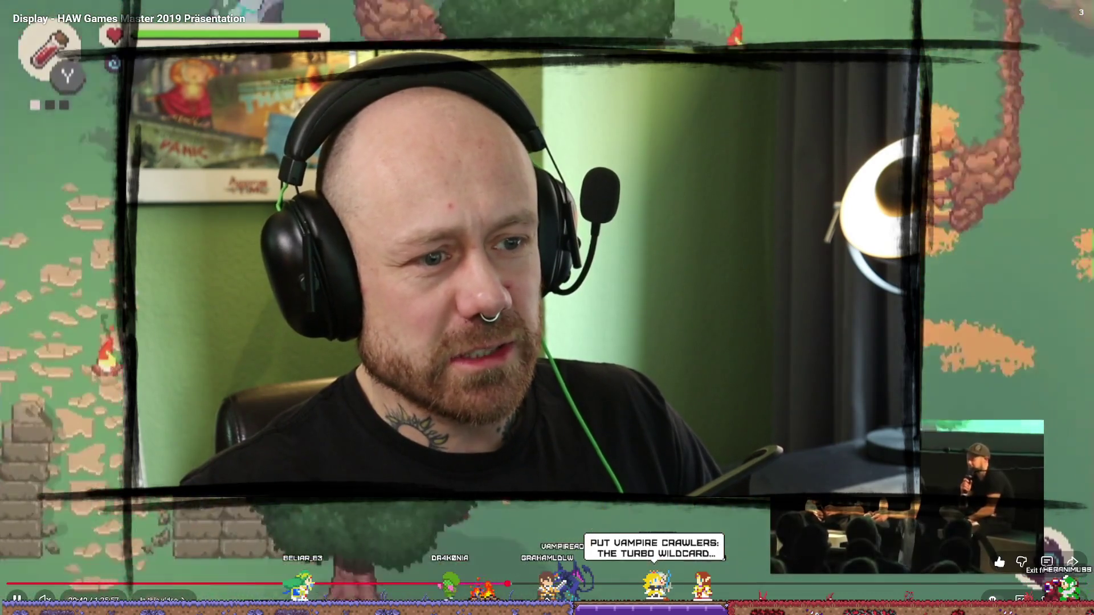
pyautogui.press('Escape')
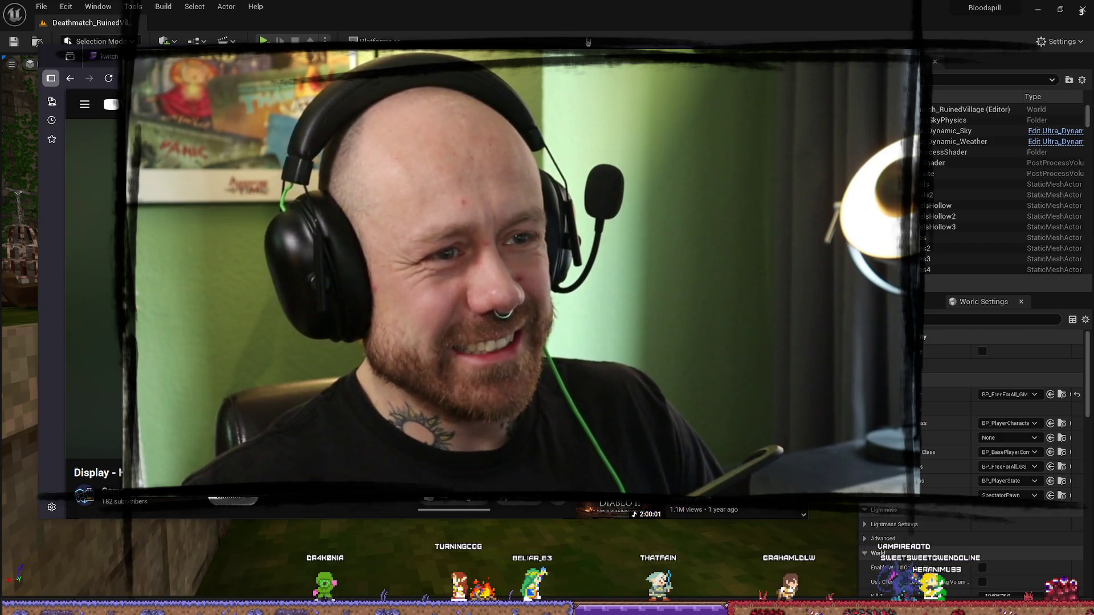
pyautogui.hotkey('alt', 'Tab')
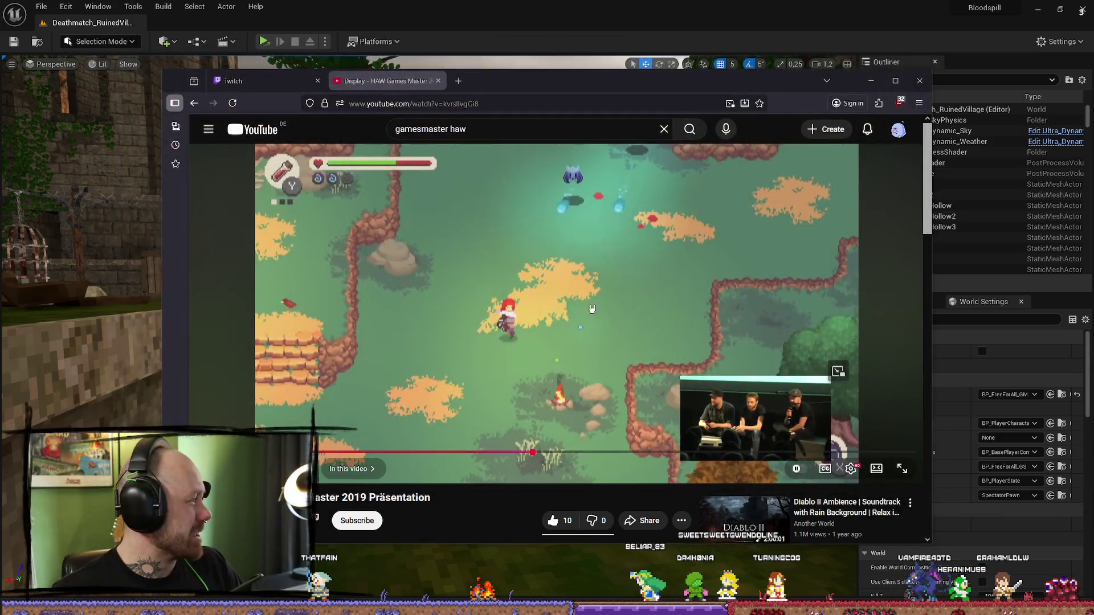
# - Pause and resume the presentation video, then return to the Unreal Editor level
pyautogui.click(643, 290)
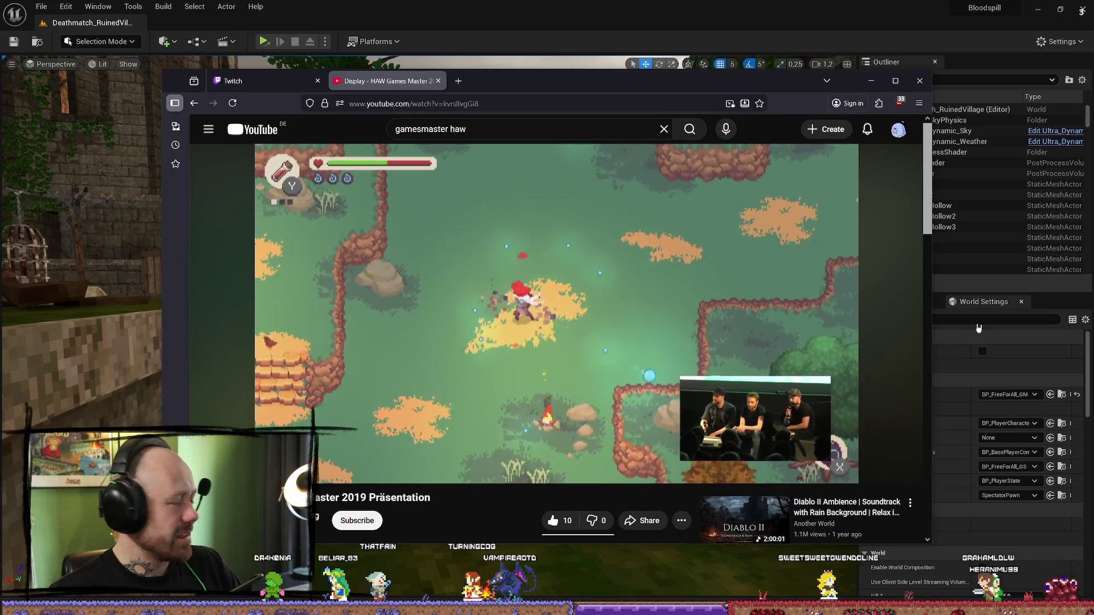
pyautogui.click(787, 459)
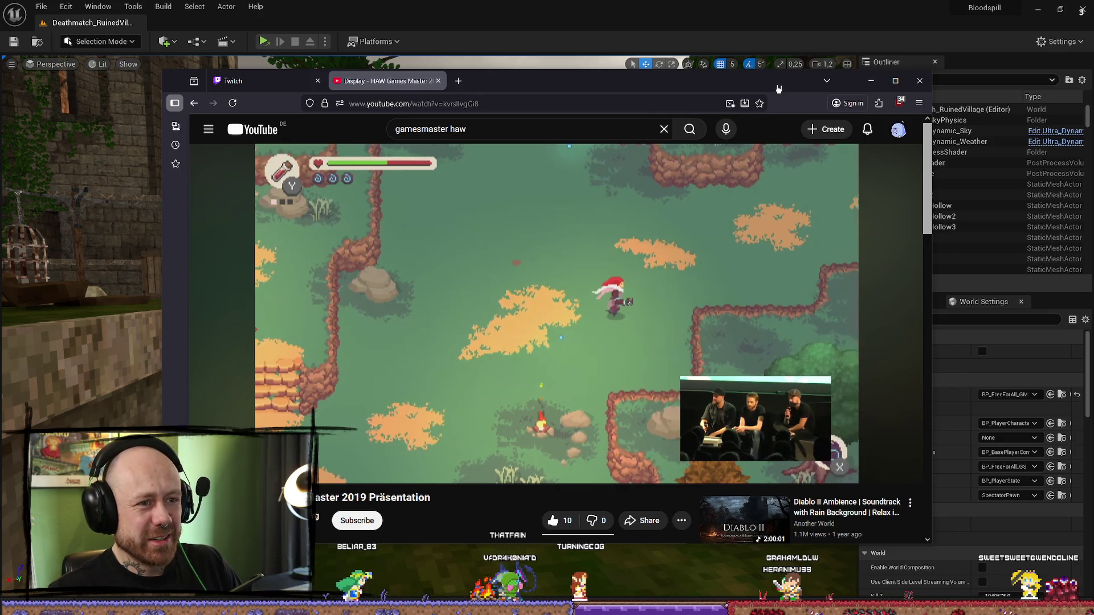
pyautogui.hotkey('alt', 'Tab')
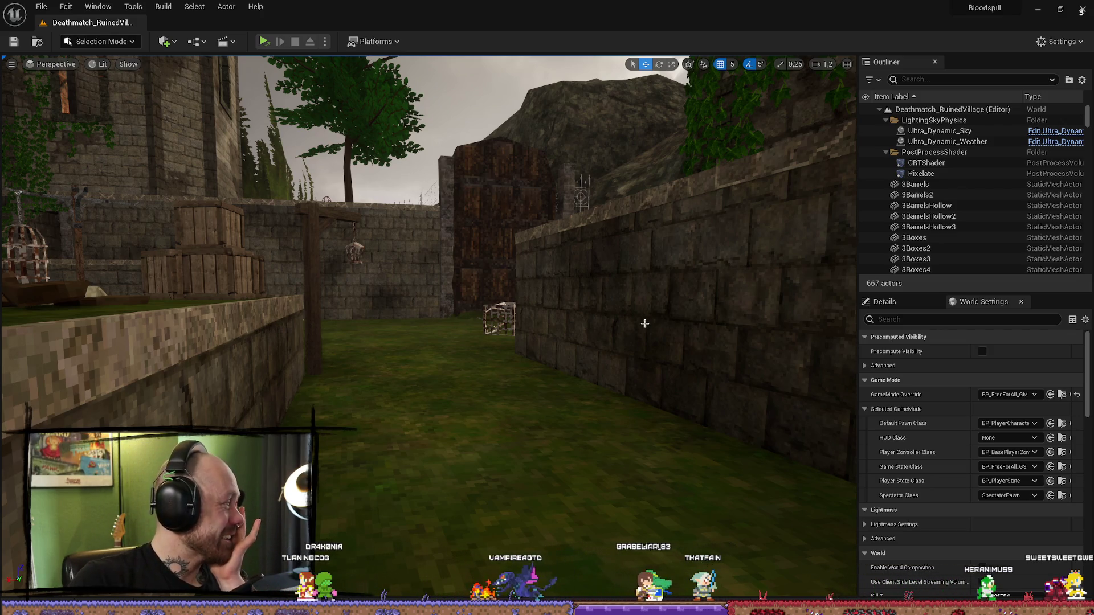
pyautogui.moveTo(561, 243); pyautogui.dragTo(561, 242)
# - Browse the Content Drawer to Content > FPS > Maps > GameModes
pyautogui.hotkey('ctrl', 'space')
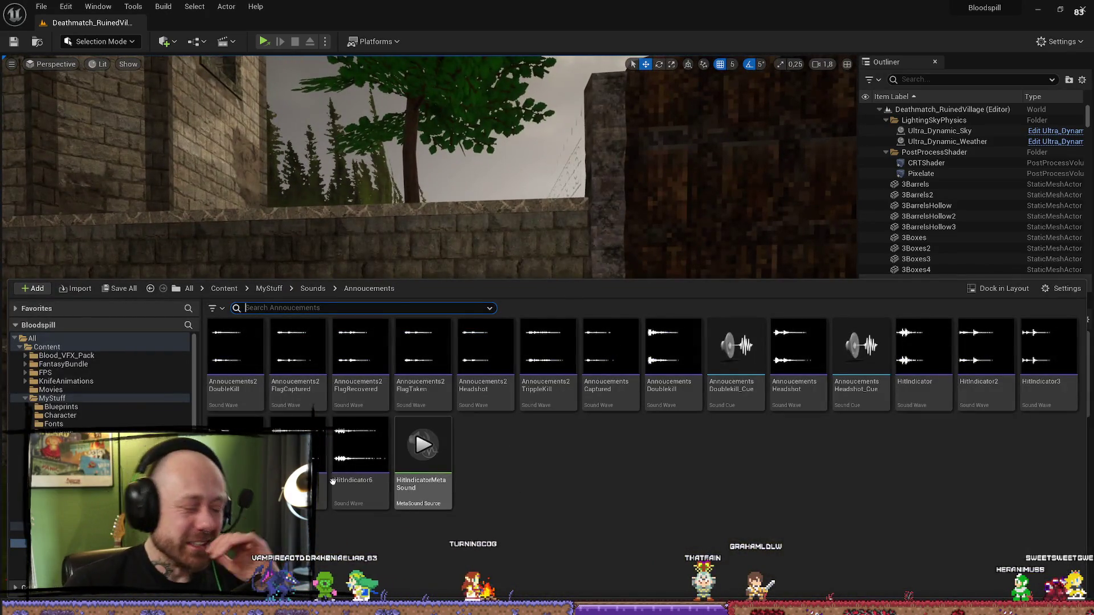
pyautogui.click(27, 401)
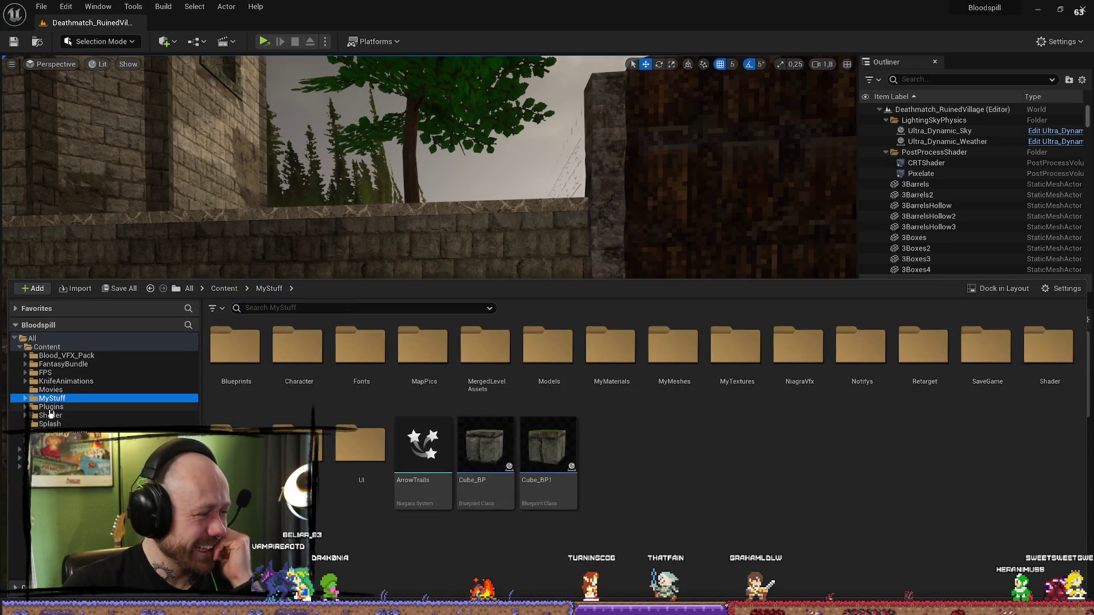
pyautogui.click(59, 374)
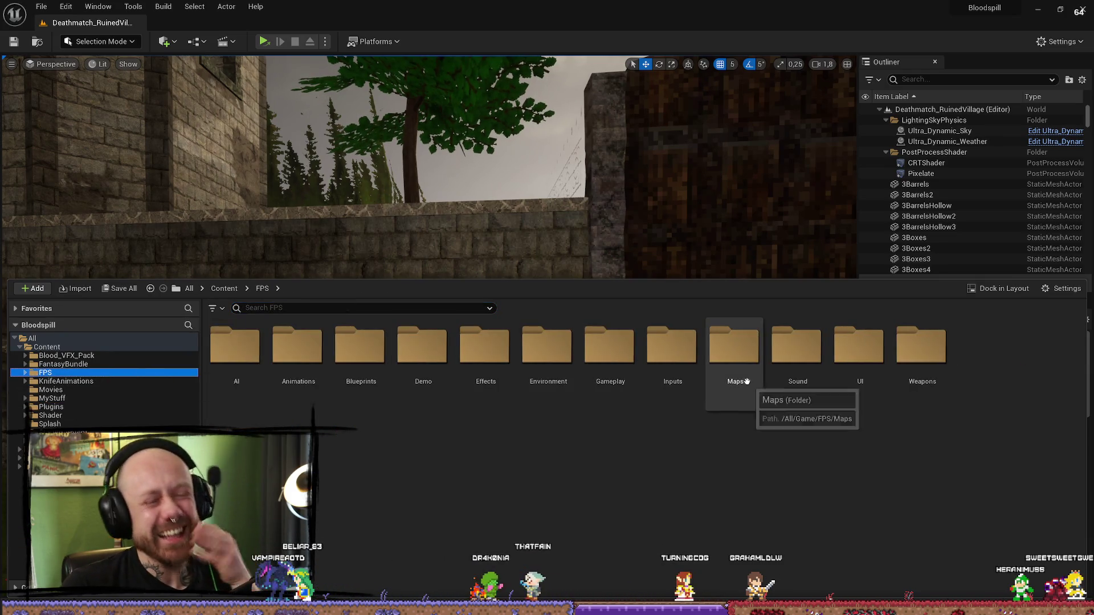
pyautogui.doubleClick(730, 343)
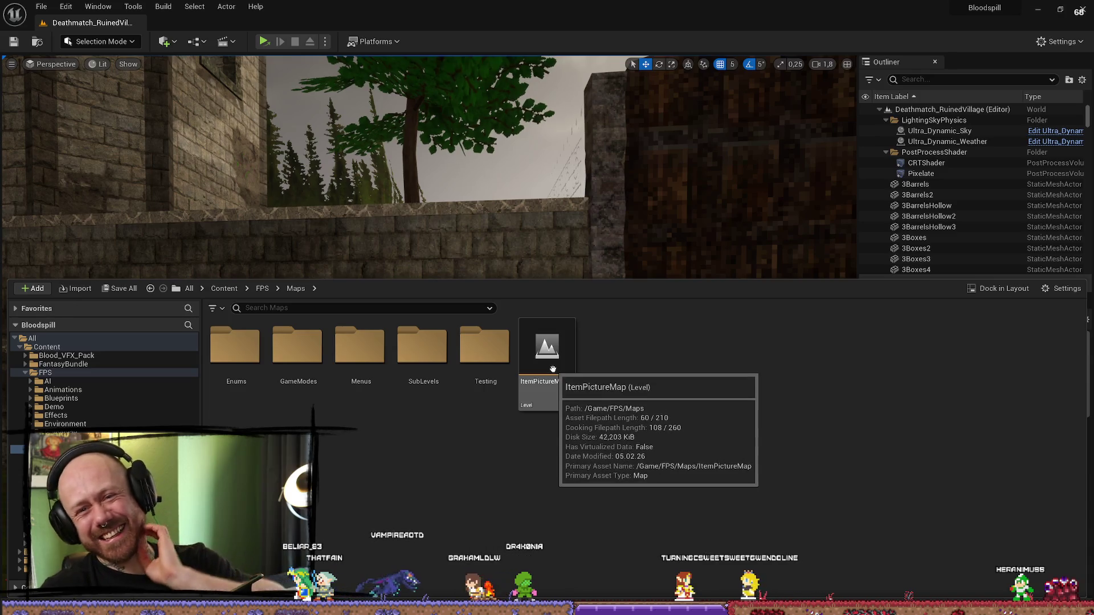
pyautogui.doubleClick(296, 346)
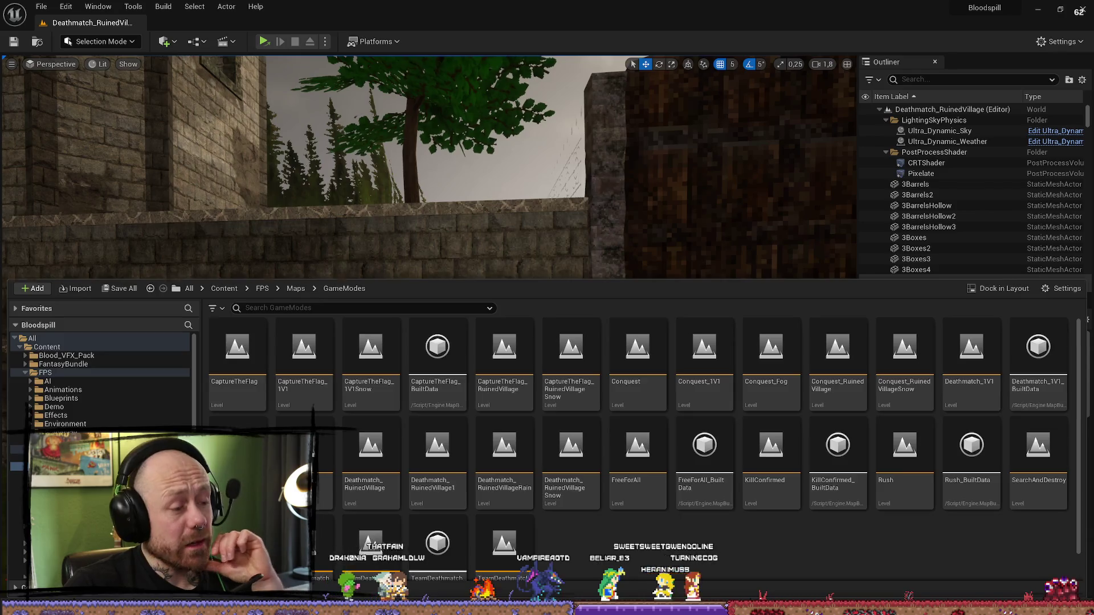
# - Launch a Play-in-Editor test of the Deathmatch_RuinedVillage level
pyautogui.moveTo(616, 180); pyautogui.dragTo(672, 180)
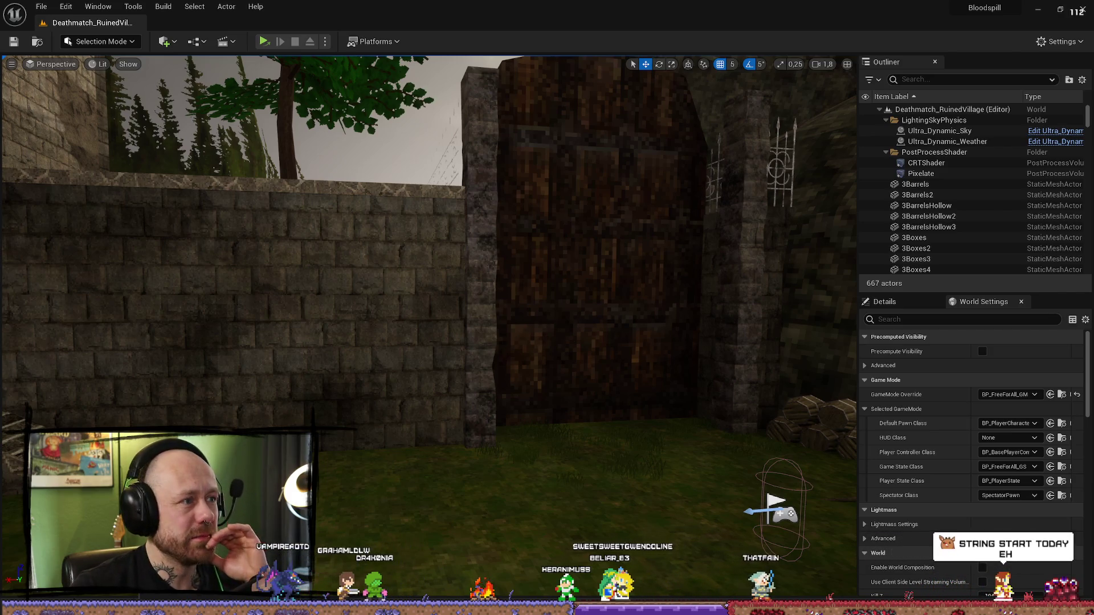
pyautogui.click(325, 41)
pyautogui.click(361, 74)
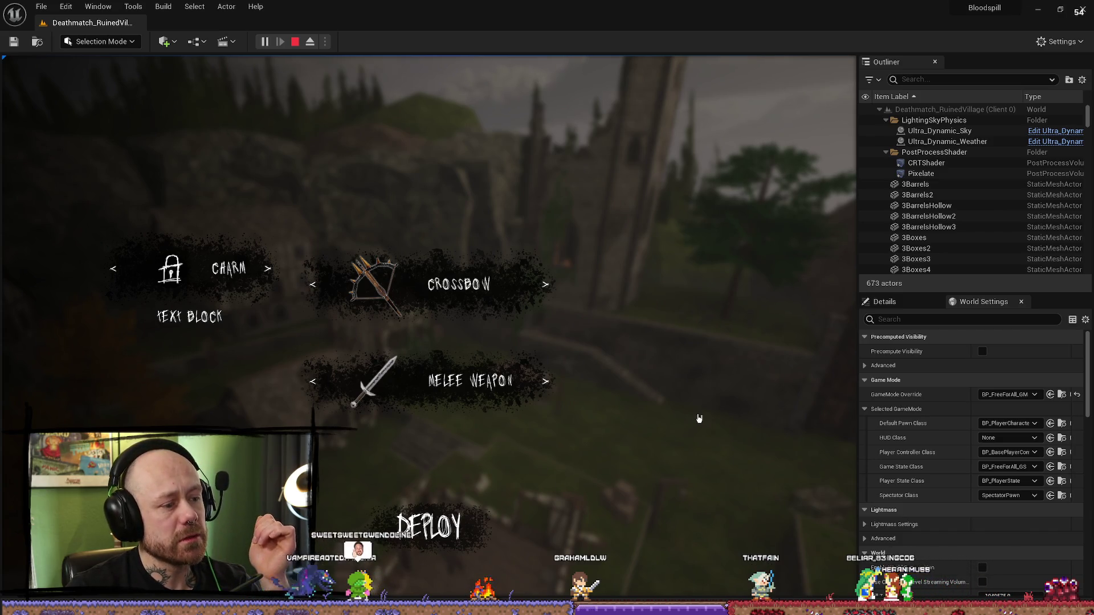
# - Deploy with the crossbow loadout, walk toward the crates and wall, then stop the play test
pyautogui.click(450, 515)
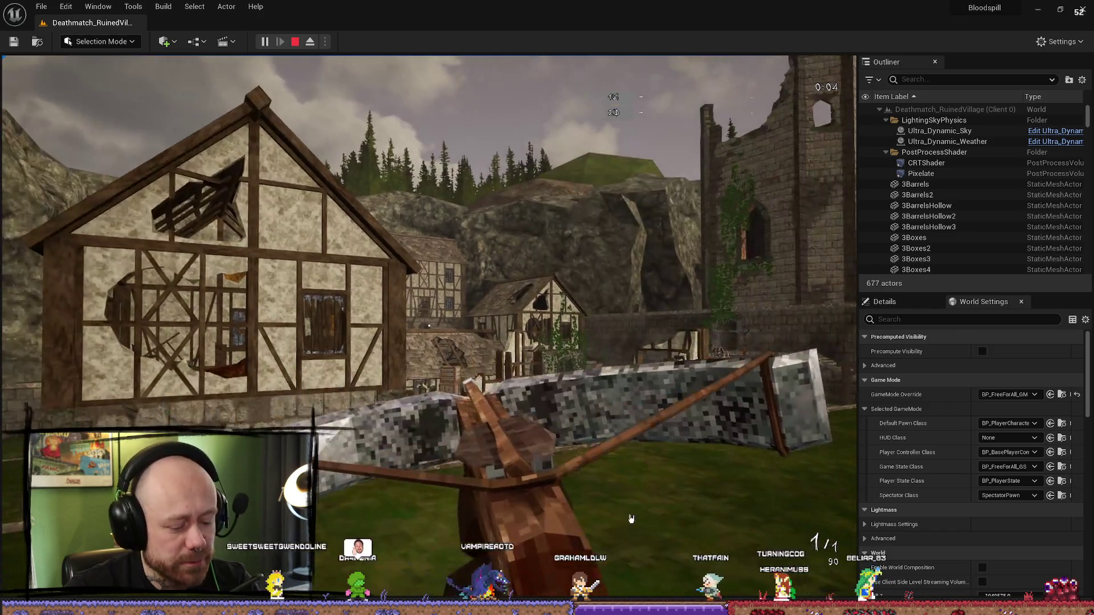
pyautogui.press('F11')
pyautogui.press('F11')
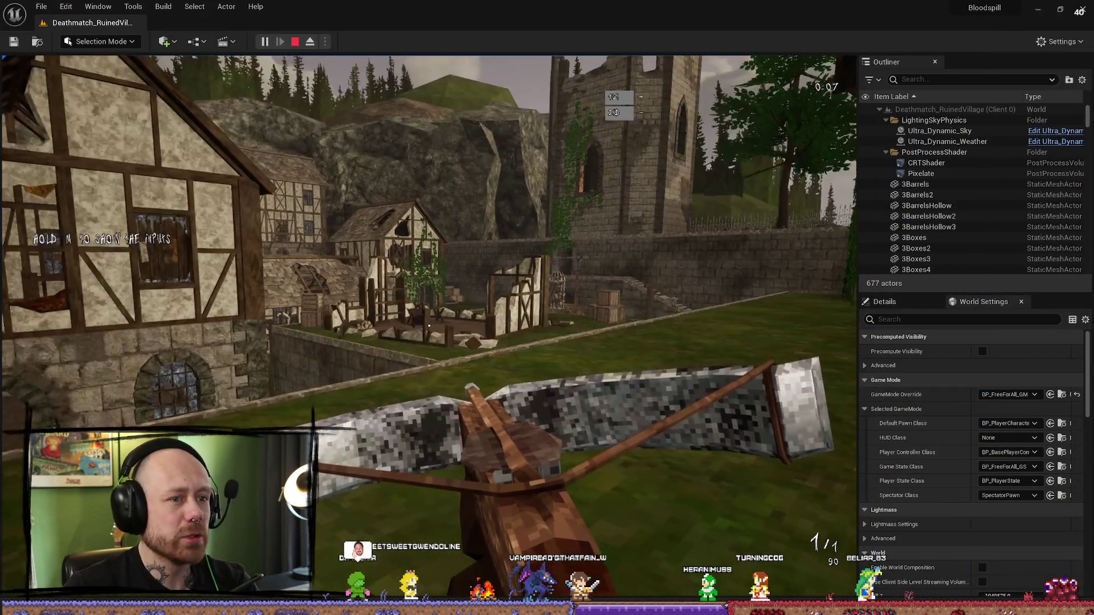
pyautogui.press('F11')
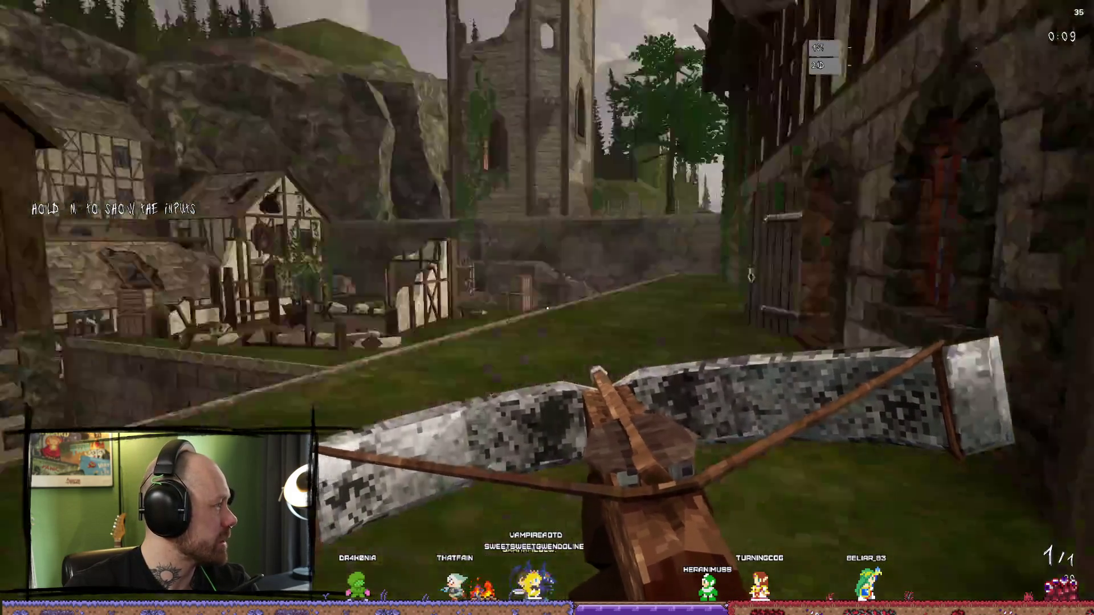
pyautogui.press('w')
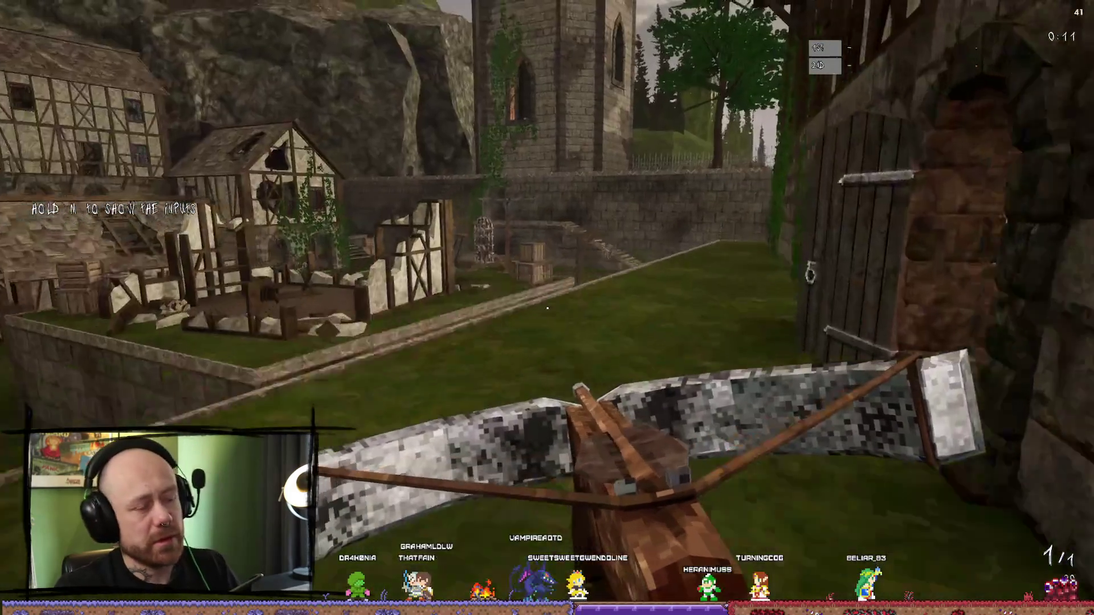
pyautogui.press('Escape')
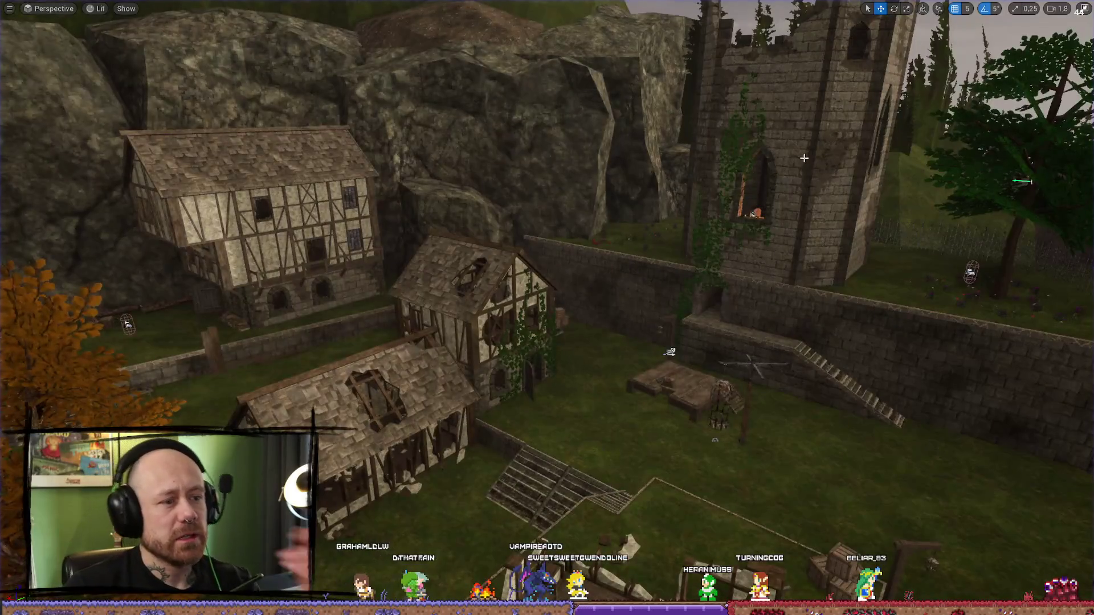
pyautogui.click(1084, 8)
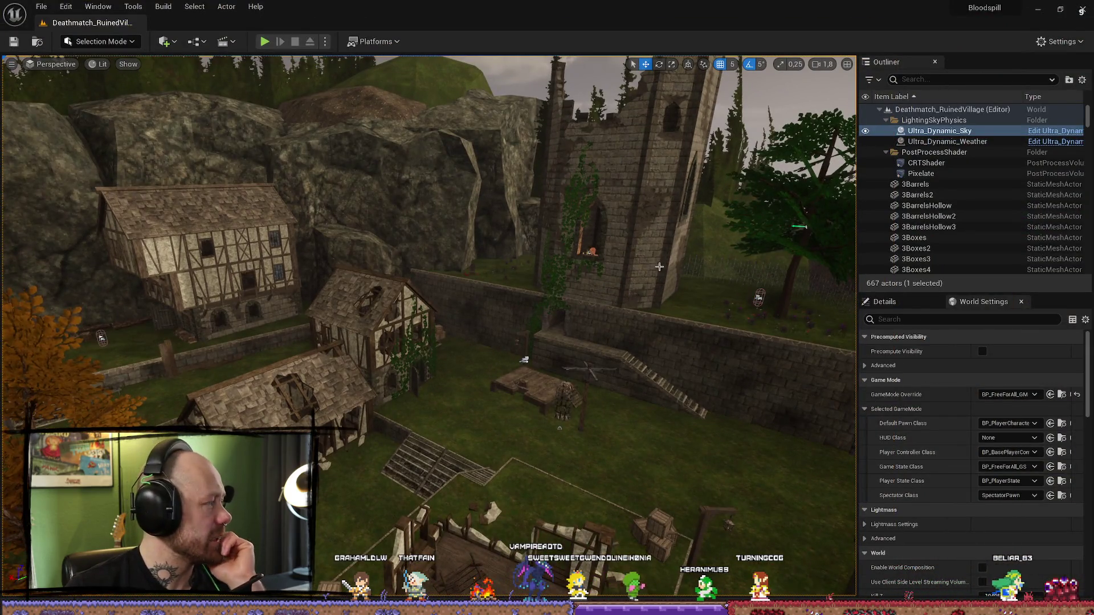
# - Start a fresh Play-in-Editor session with Alt+P, back at the Charm, Crossbow, Melee Weapon loadout screen
pyautogui.click(325, 42)
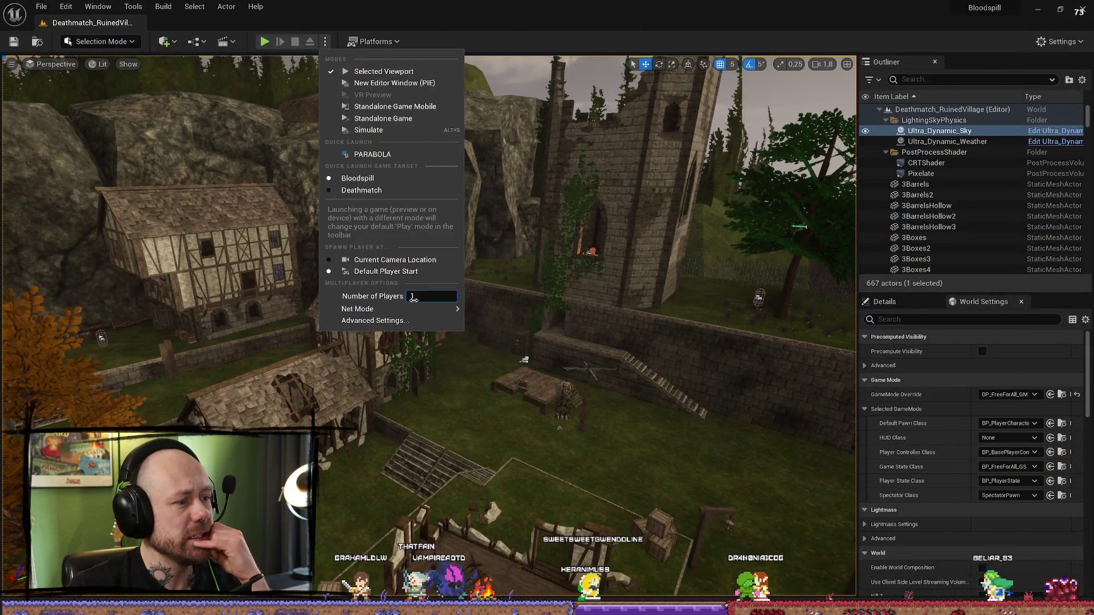
pyautogui.click(522, 4)
pyautogui.hotkey('alt', 'p')
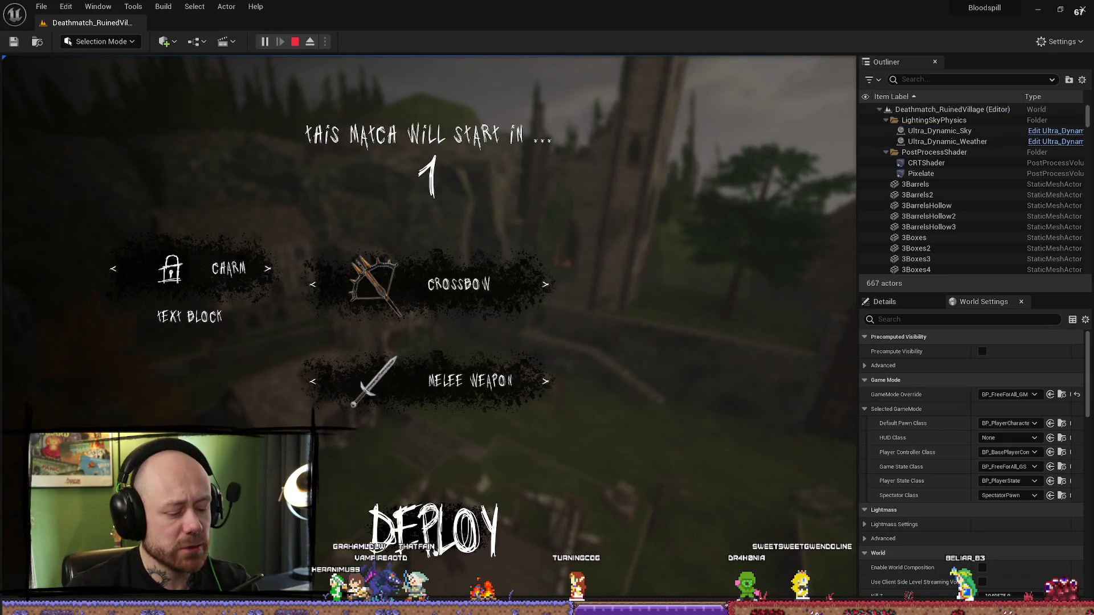
pyautogui.press('F11')
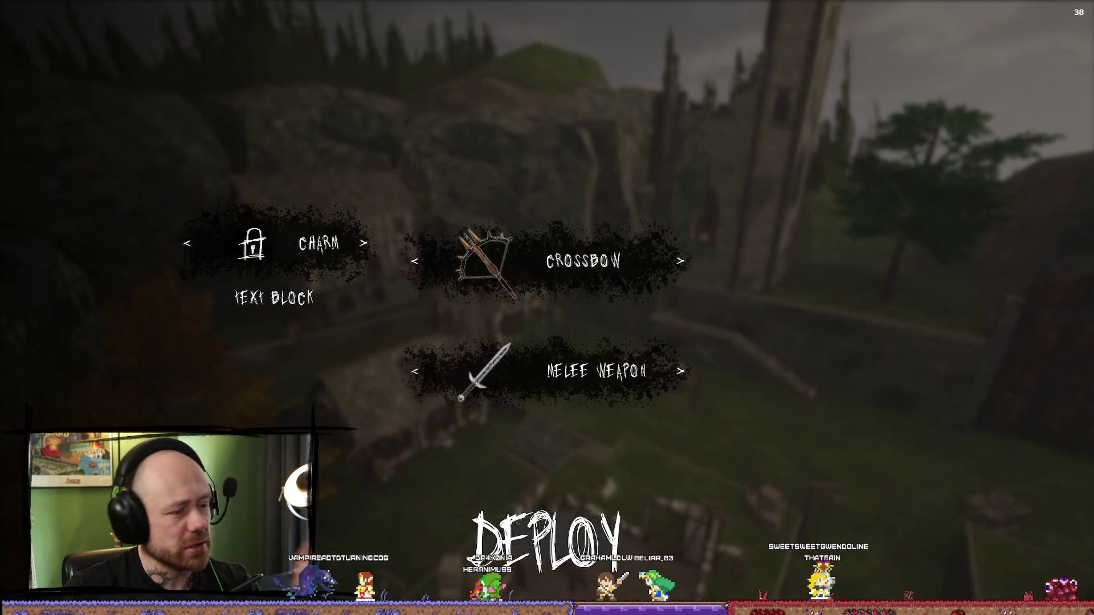
# - Deploy with the crossbow, walk forward toward the stone wall, then end the session
pyautogui.press('Return')
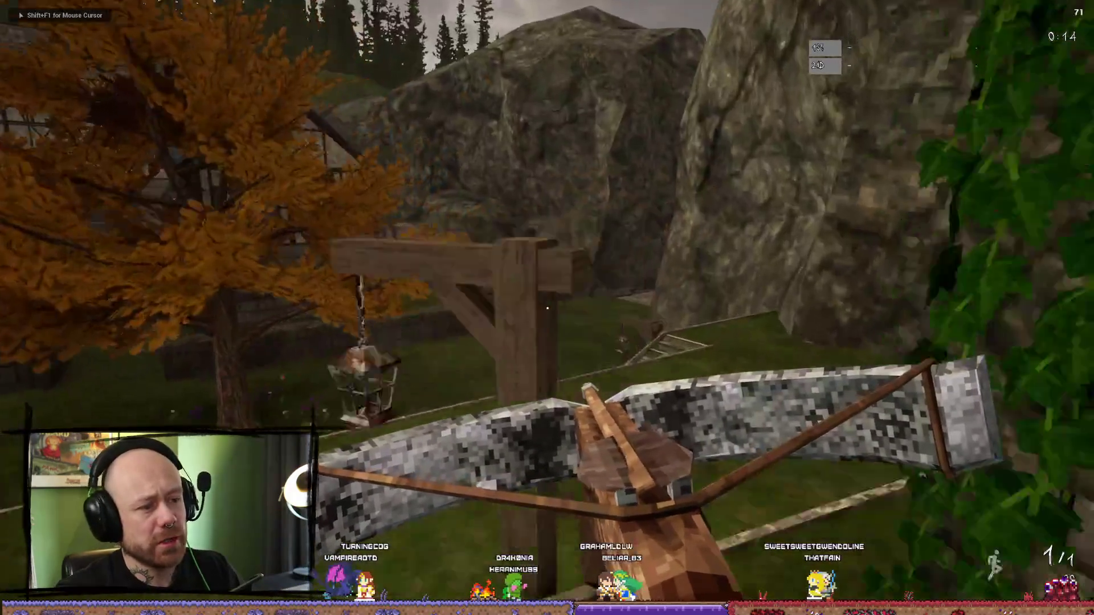
pyautogui.moveTo(547, 308)
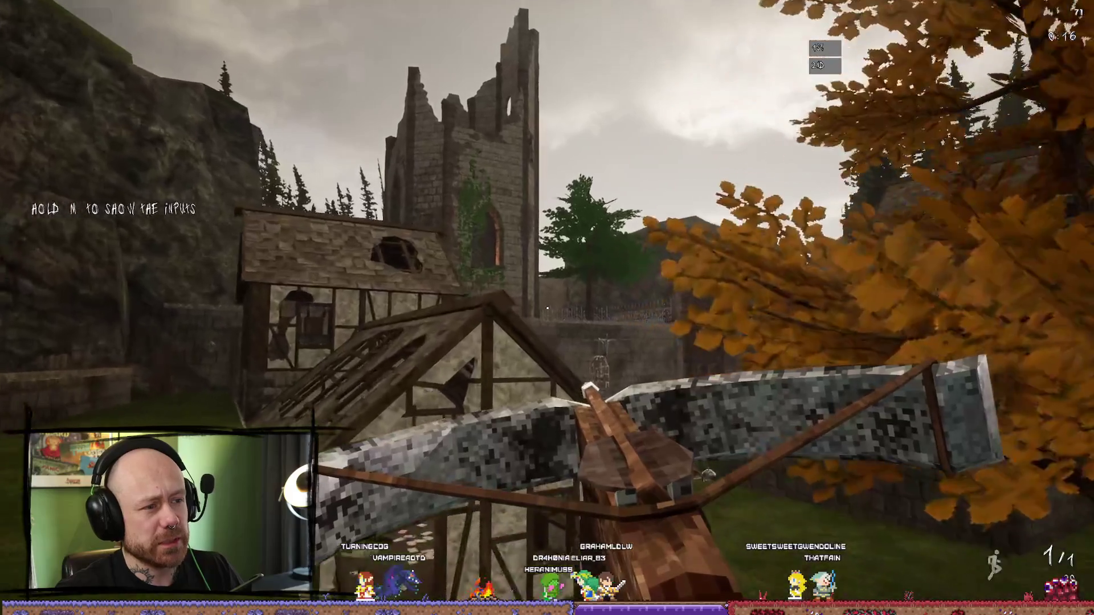
pyautogui.press('w')
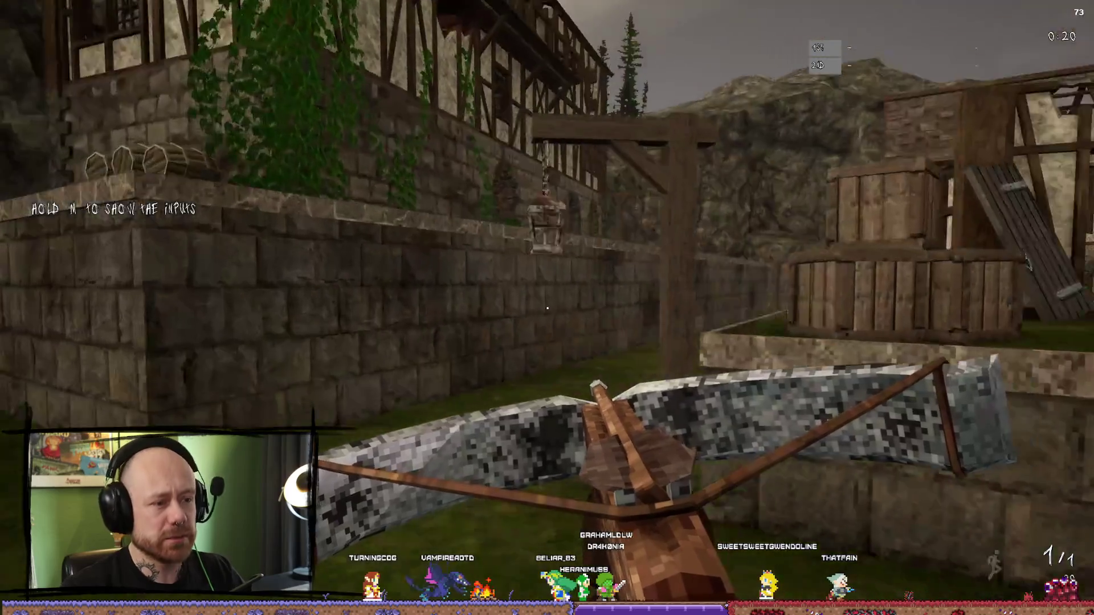
pyautogui.press('Escape')
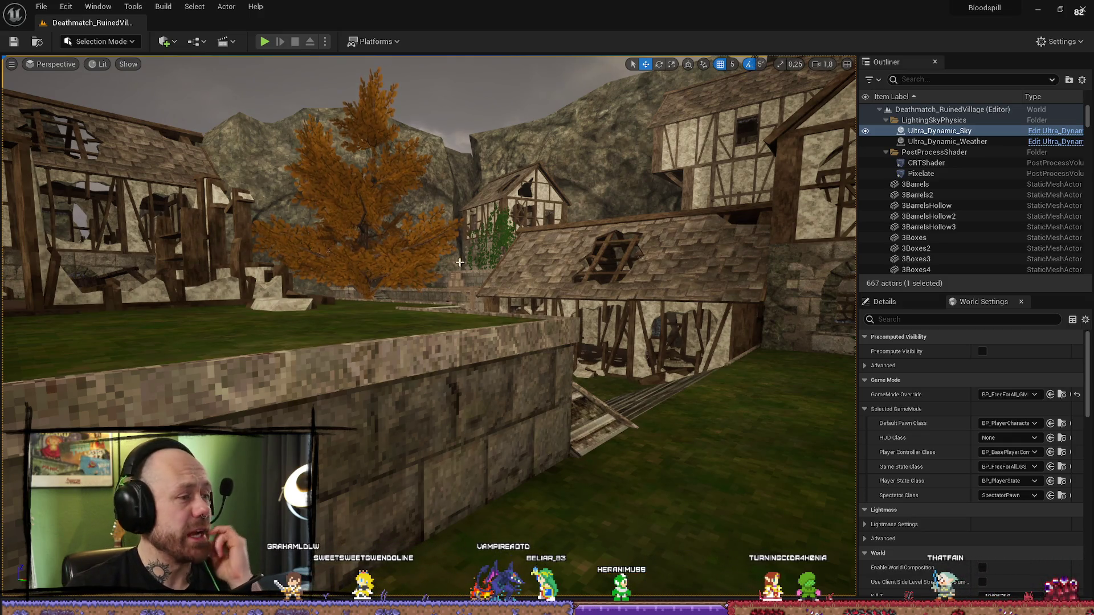
pyautogui.moveTo(328, 251); pyautogui.dragTo(336, 322)
# - Fly the viewport around the ivy-covered house and cage, then across the village
pyautogui.moveTo(590, 250); pyautogui.dragTo(605, 249)
pyautogui.moveTo(481, 283); pyautogui.dragTo(488, 282)
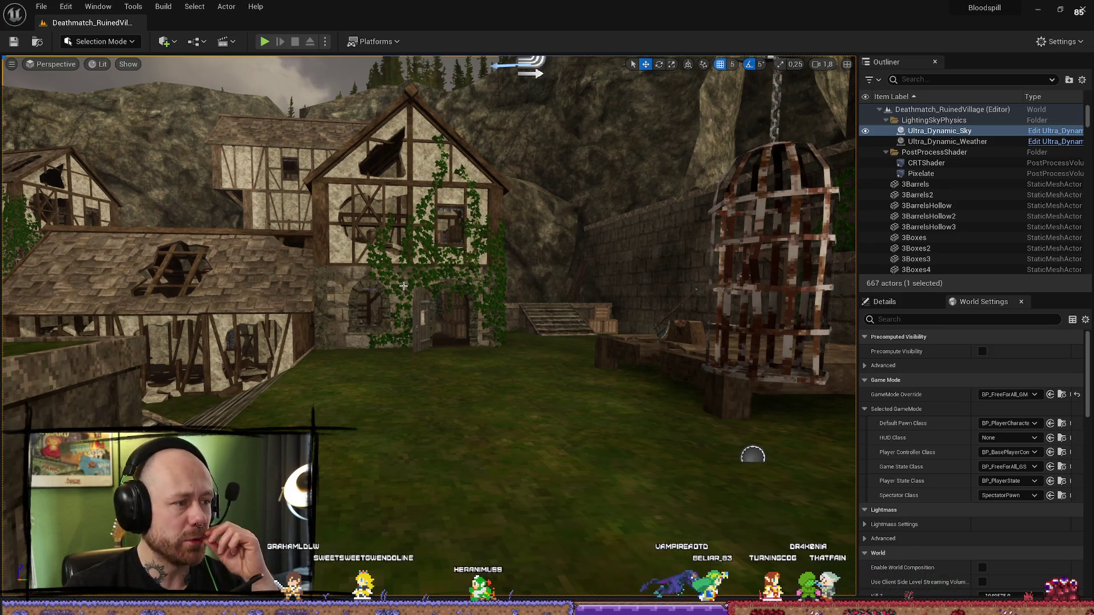
pyautogui.moveTo(391, 286); pyautogui.dragTo(429, 307)
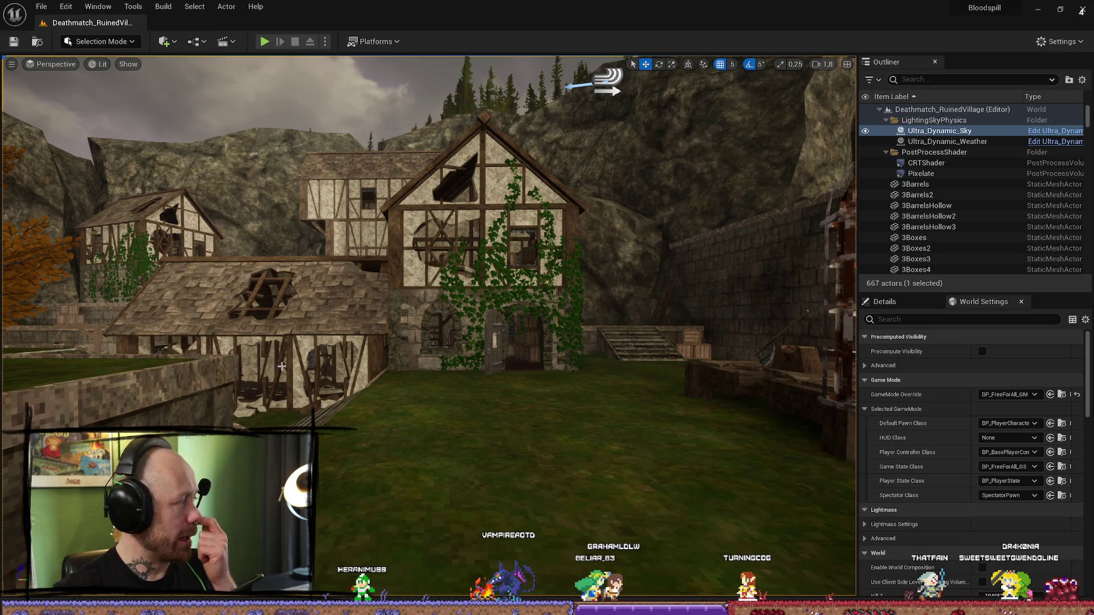
pyautogui.moveTo(410, 333); pyautogui.dragTo(438, 330)
# - Load the Deathmatch_FacingCave level from the GameModes folder in the Content Drawer
pyautogui.hotkey('ctrl', 'space')
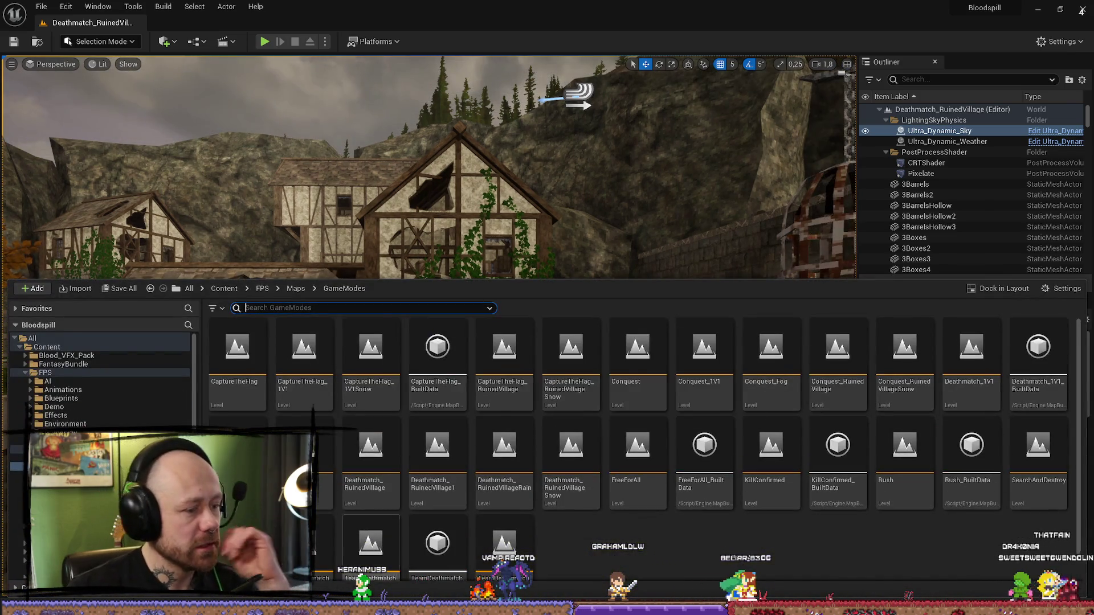
pyautogui.scroll(-1, 455, 399)
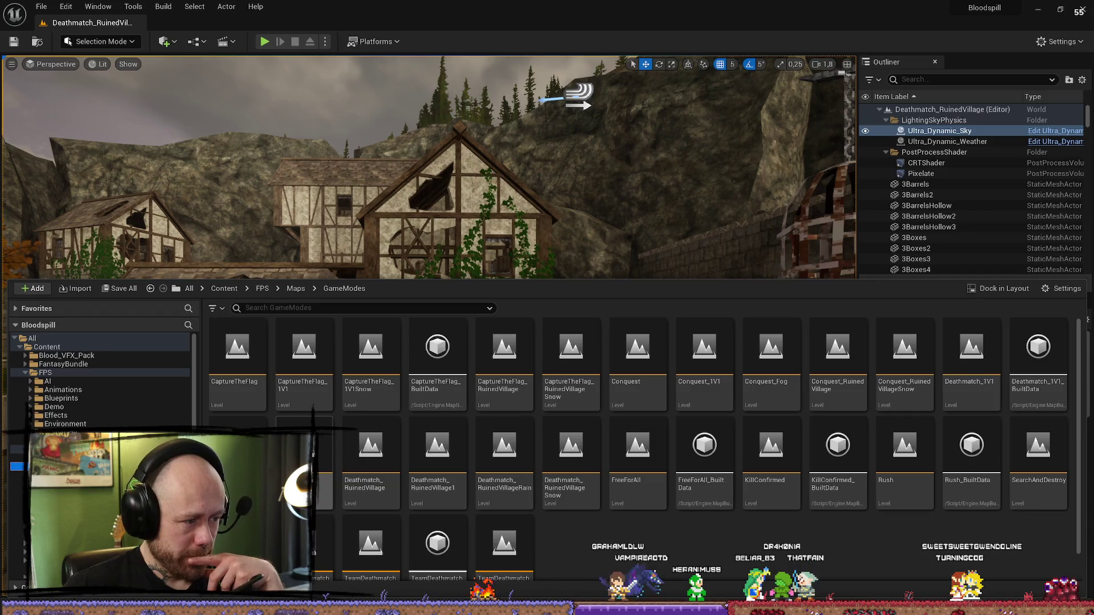
pyautogui.doubleClick(322, 456)
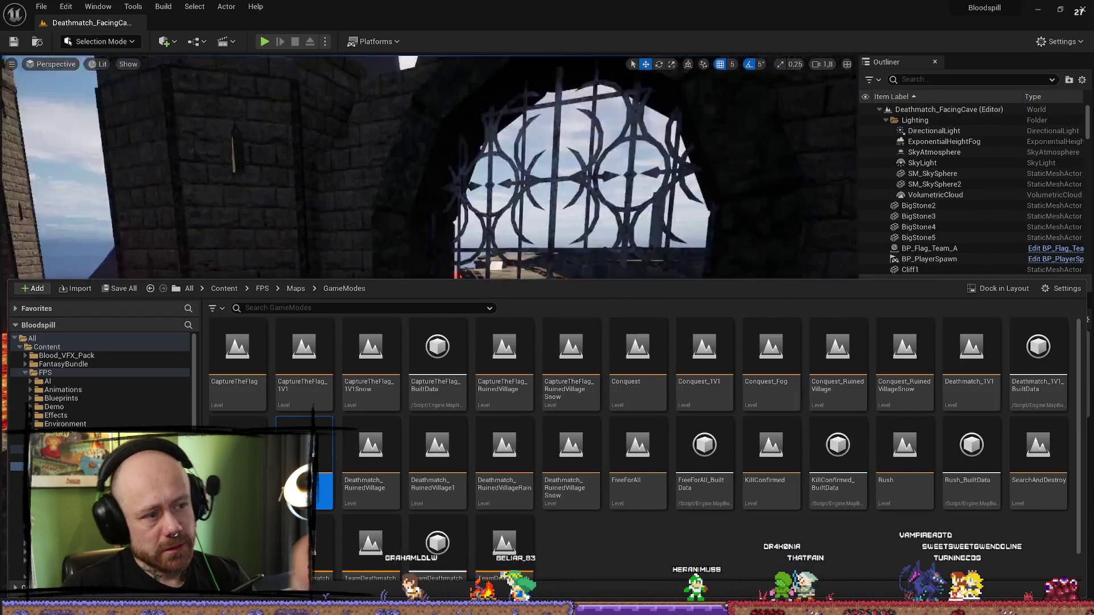
pyautogui.moveTo(433, 171)
pyautogui.mouseDown()
pyautogui.moveTo(439, 233)
pyautogui.moveTo(439, 165)
pyautogui.moveTo(438, 234)
pyautogui.moveTo(433, 165)
pyautogui.moveTo(262, 171)
pyautogui.moveTo(319, 217)
pyautogui.moveTo(319, 188)
pyautogui.moveTo(540, 201)
pyautogui.mouseUp()
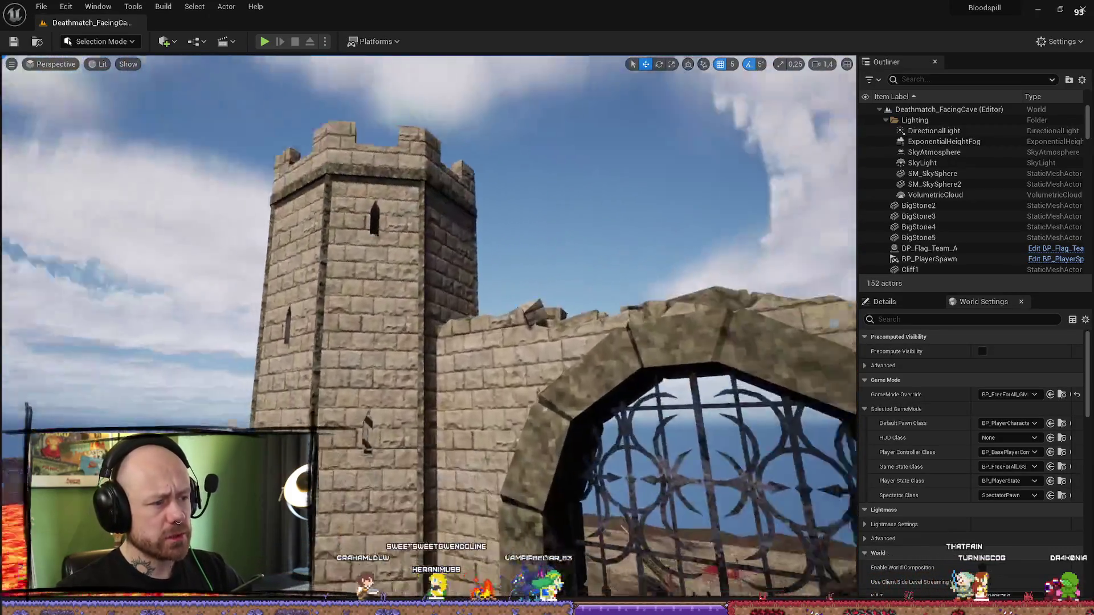
# - Orbit the viewport for wide views of the castle, tower and walkway above the lava
pyautogui.moveTo(540, 202)
pyautogui.mouseDown()
pyautogui.moveTo(484, 239)
pyautogui.moveTo(441, 364)
pyautogui.moveTo(433, 239)
pyautogui.moveTo(434, 297)
pyautogui.mouseUp()
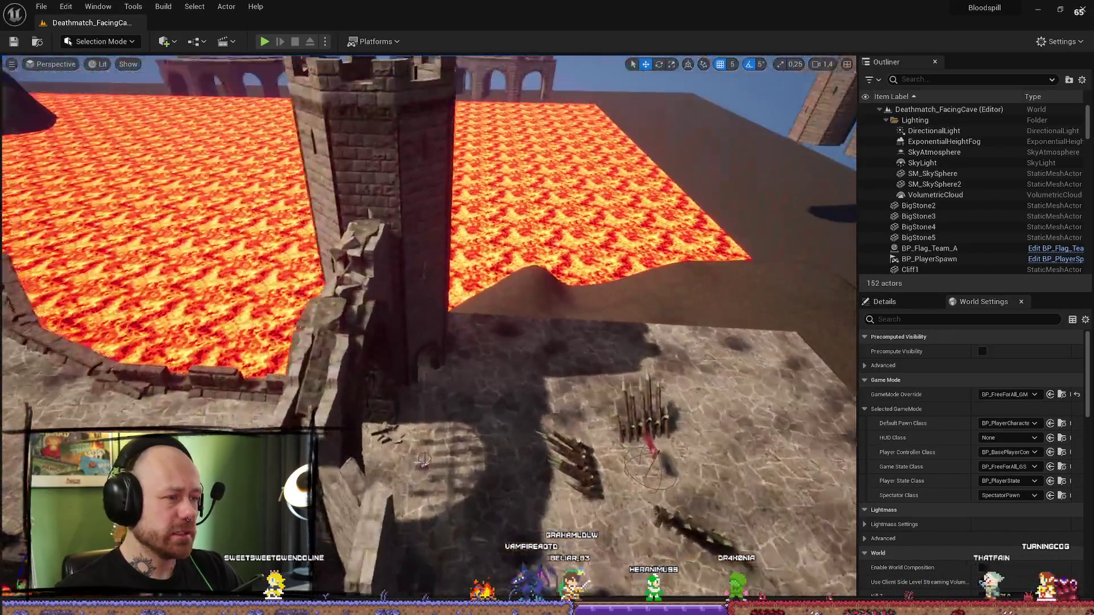
pyautogui.moveTo(434, 296)
pyautogui.mouseDown()
pyautogui.moveTo(436, 342)
pyautogui.moveTo(404, 336)
pyautogui.mouseUp()
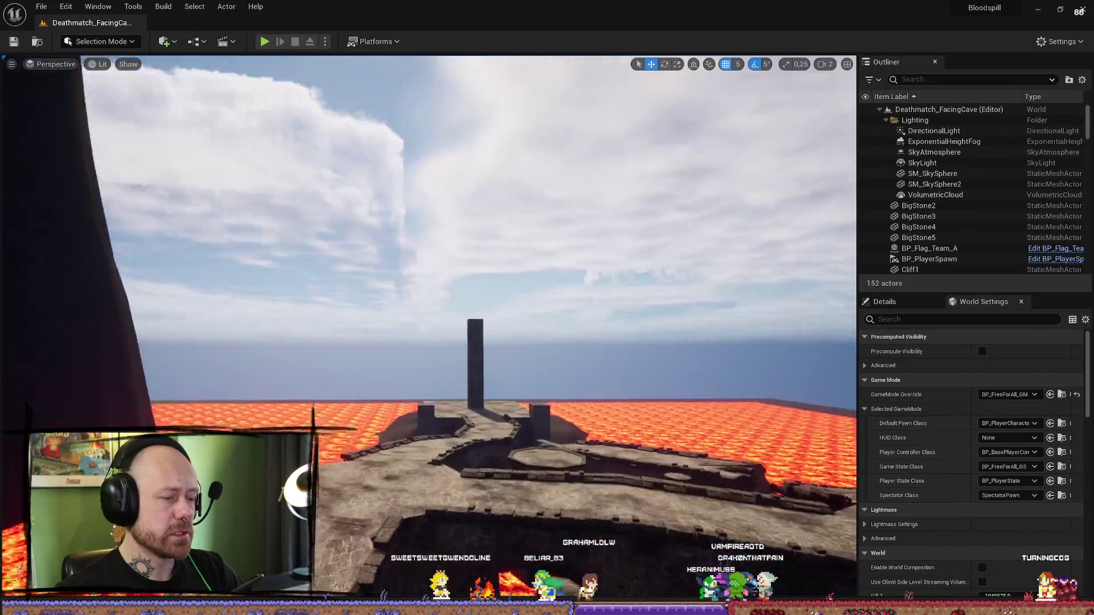
pyautogui.moveTo(422, 263)
pyautogui.mouseDown()
pyautogui.moveTo(416, 245)
pyautogui.moveTo(399, 251)
pyautogui.moveTo(422, 263)
pyautogui.mouseUp()
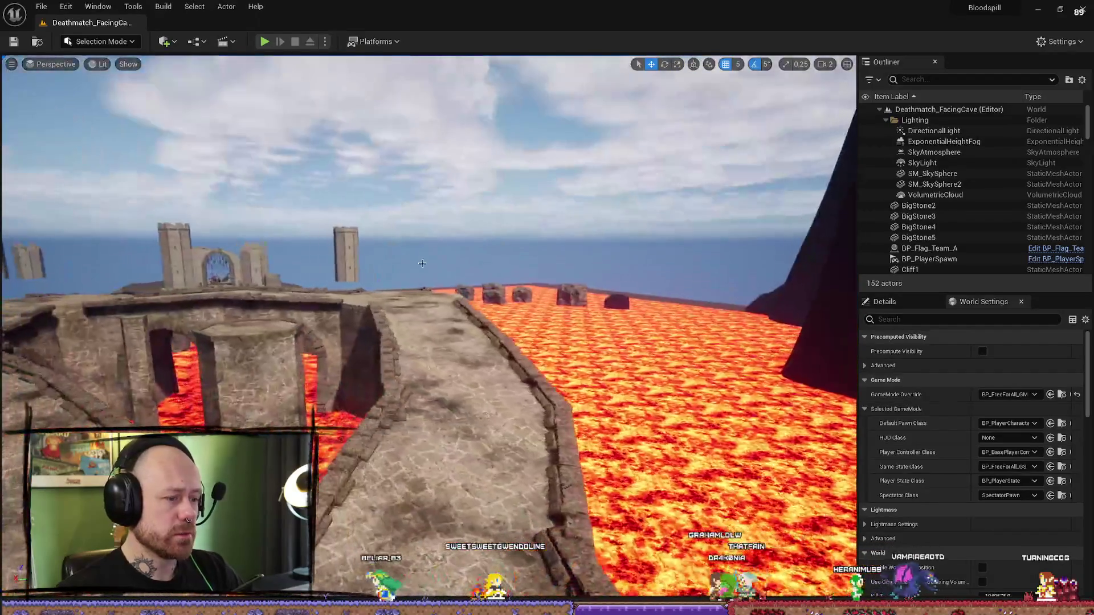
# - Play-test Deathmatch_FacingCave in full screen, walking the crossbow player toward the ramp
pyautogui.hotkey('alt', 'p')
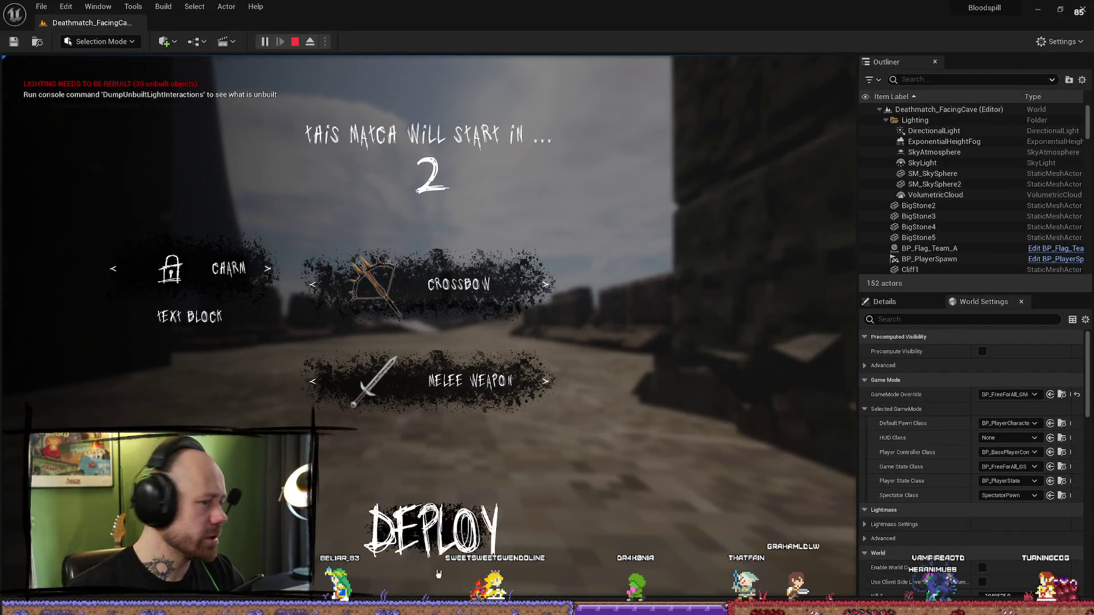
pyautogui.press('F11')
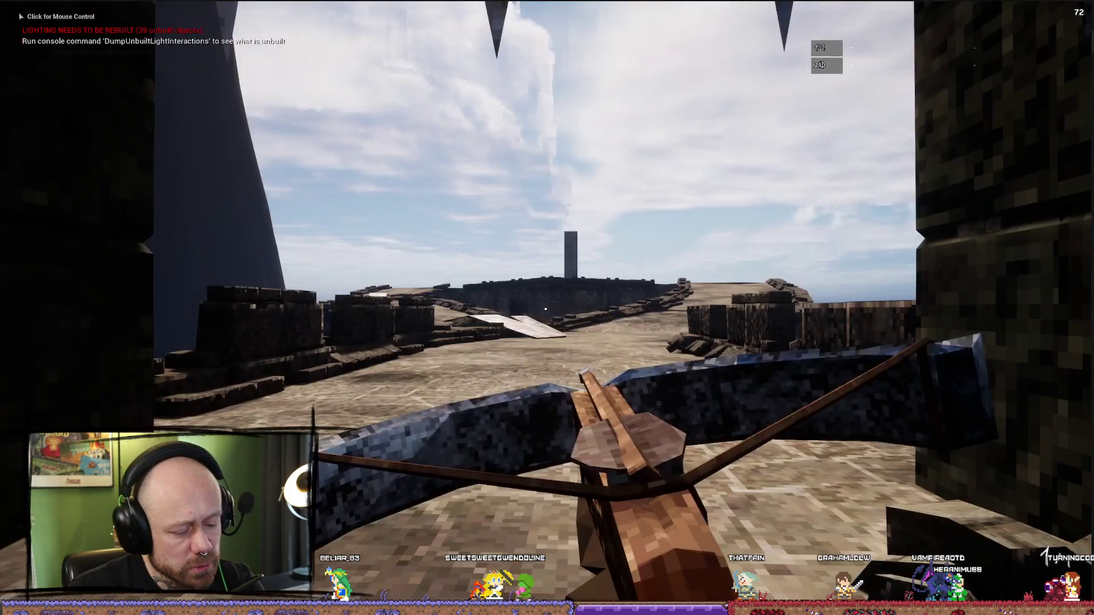
pyautogui.press('w')
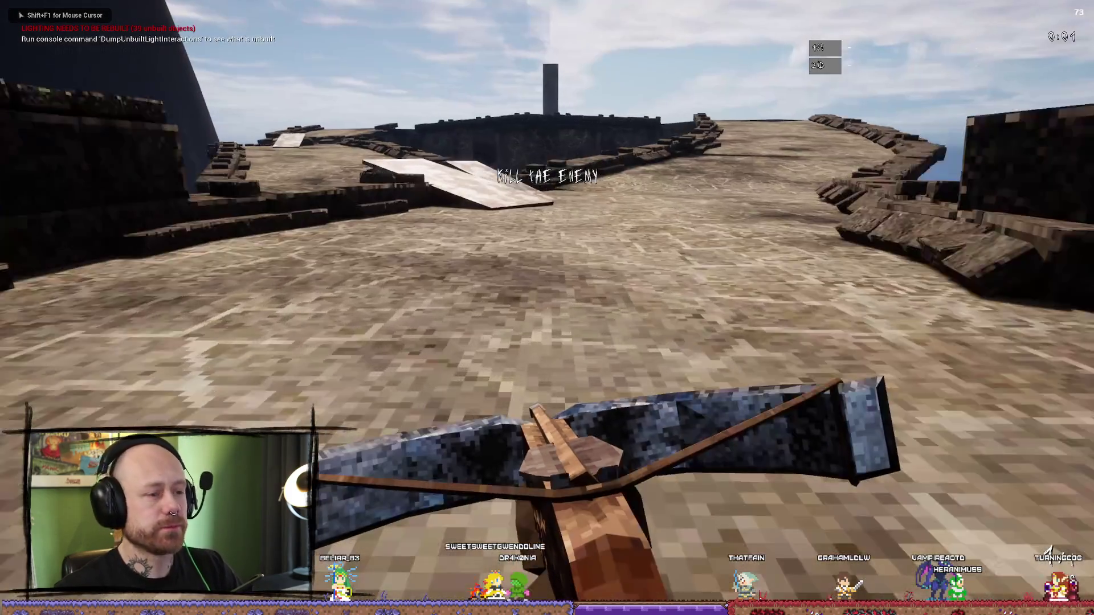
pyautogui.hotkey('shift', 'F1')
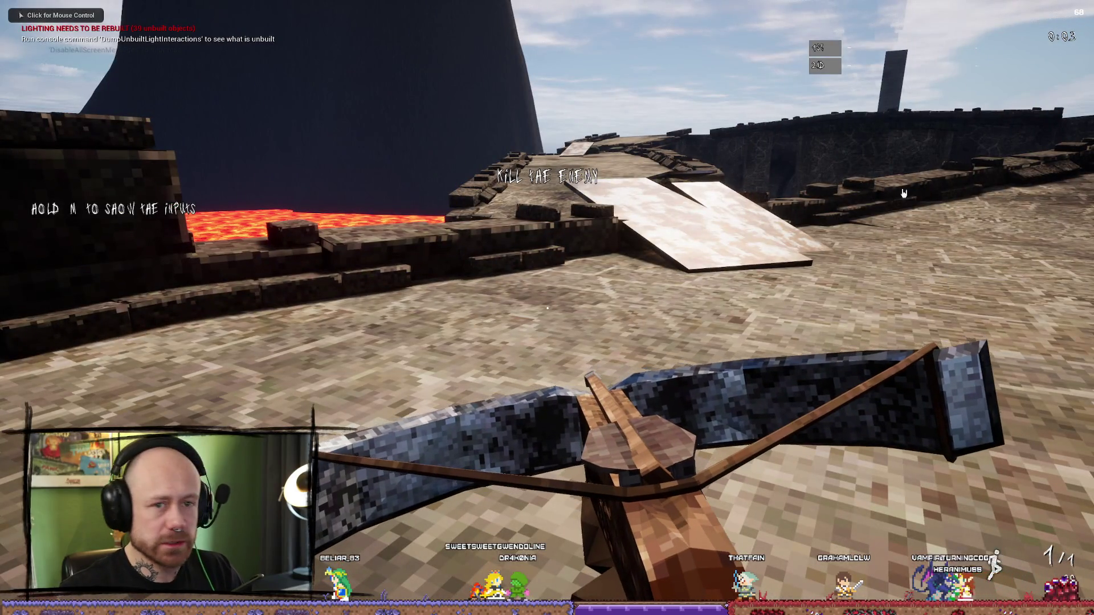
pyautogui.click(386, 483)
pyautogui.press('w')
pyautogui.hotkey('shift', 'F1')
pyautogui.press('F11')
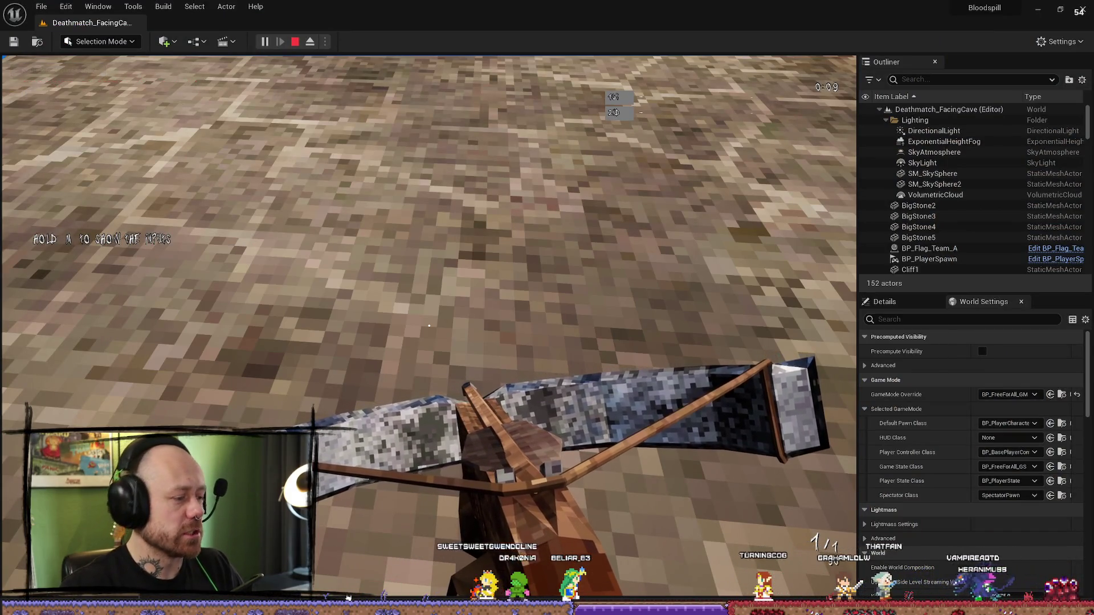
pyautogui.click(444, 355)
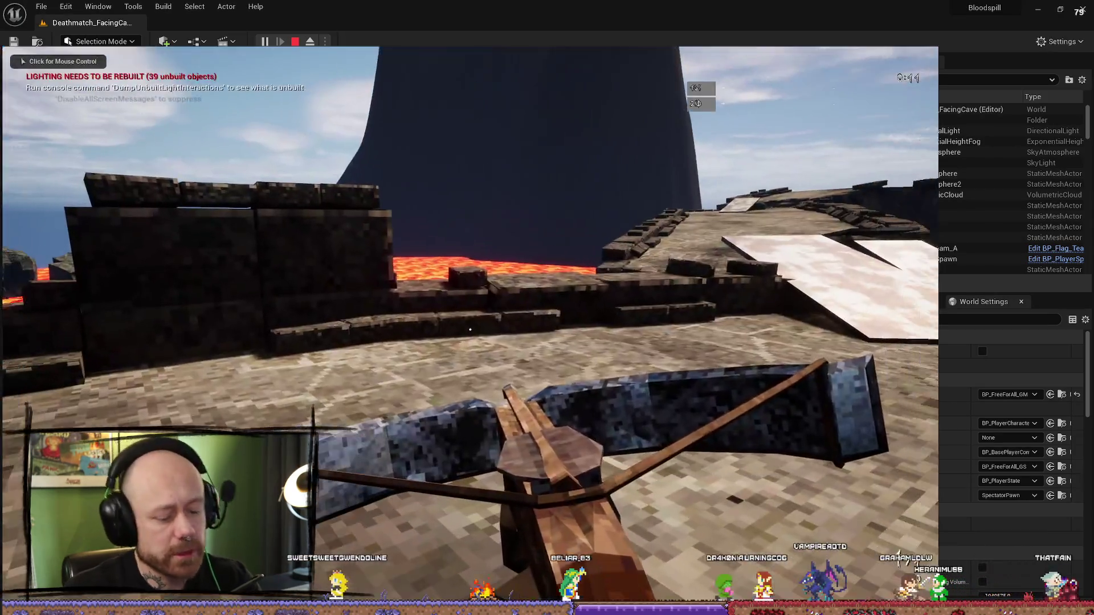
pyautogui.click(470, 329)
pyautogui.press('F11')
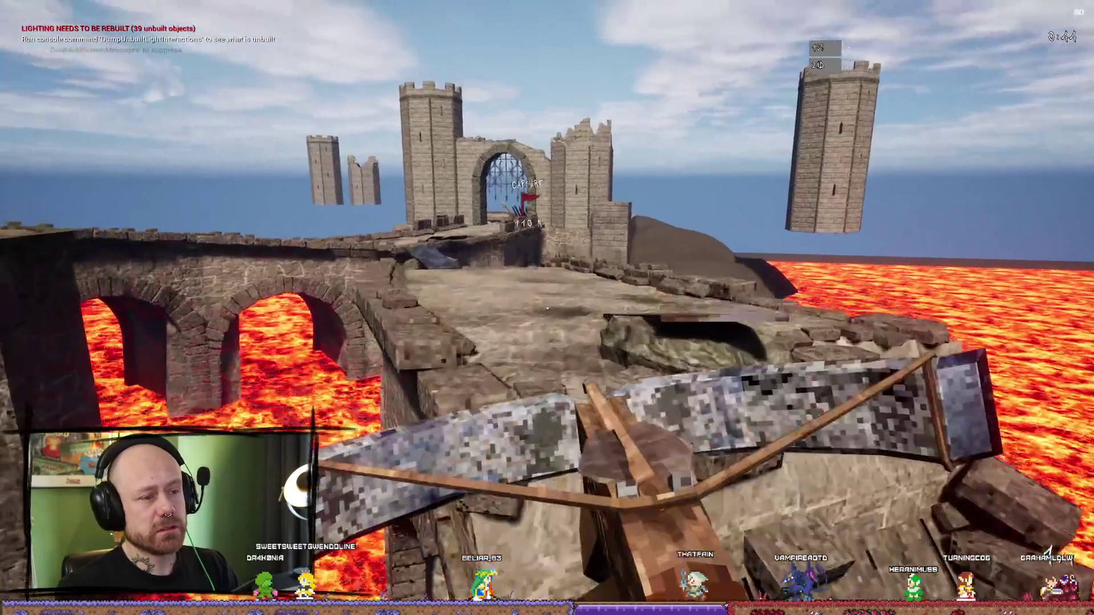
# - Walk up the ramp onto the castle wall above the lava and across toward the pillar
pyautogui.press('w')
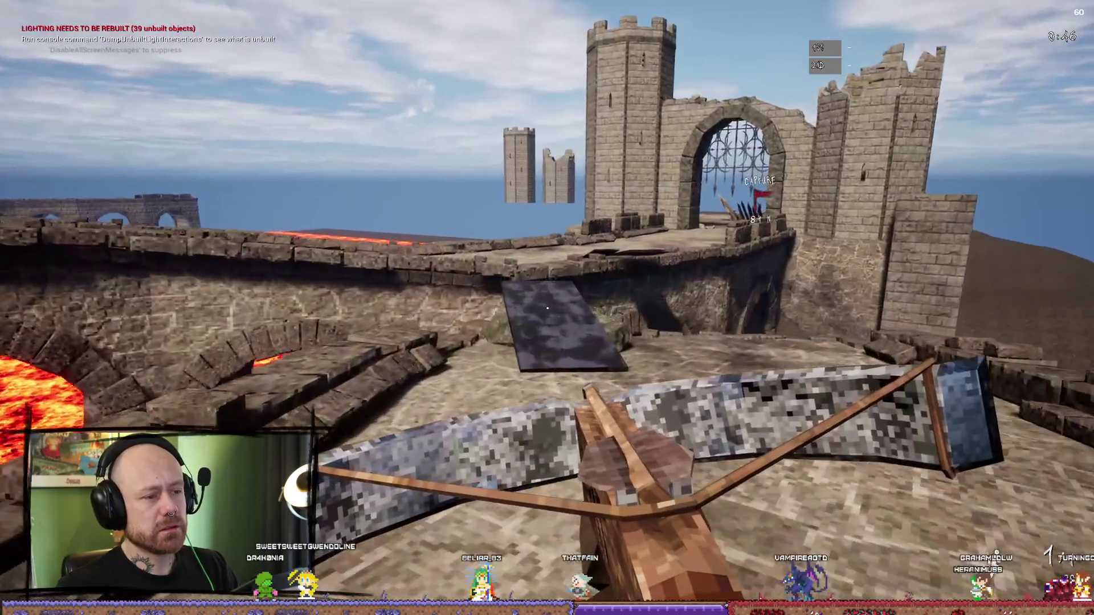
pyautogui.press('w')
pyautogui.press('w')
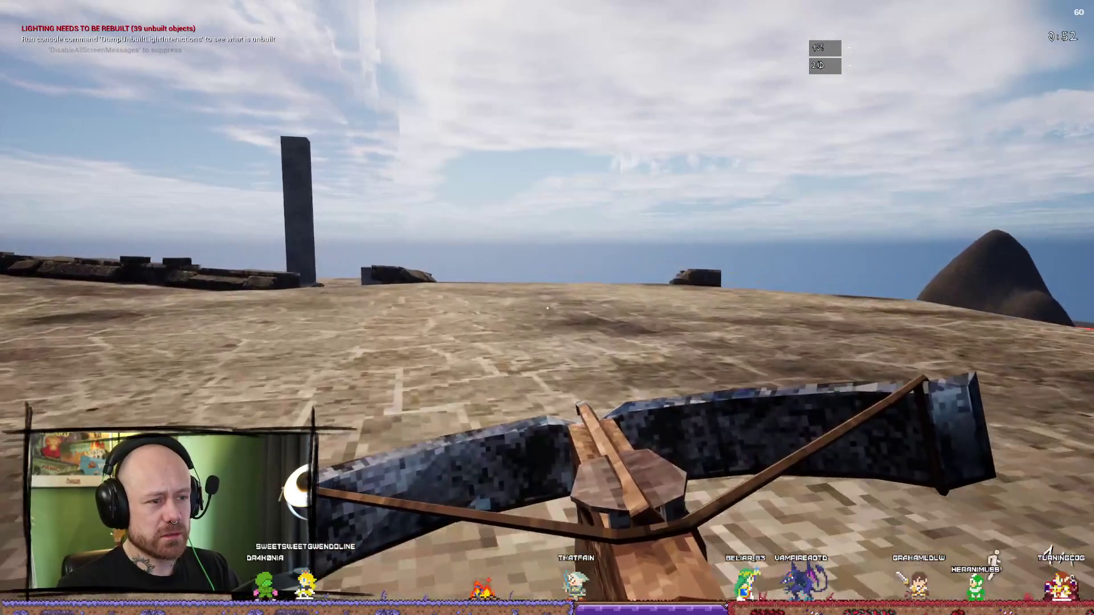
pyautogui.press('w')
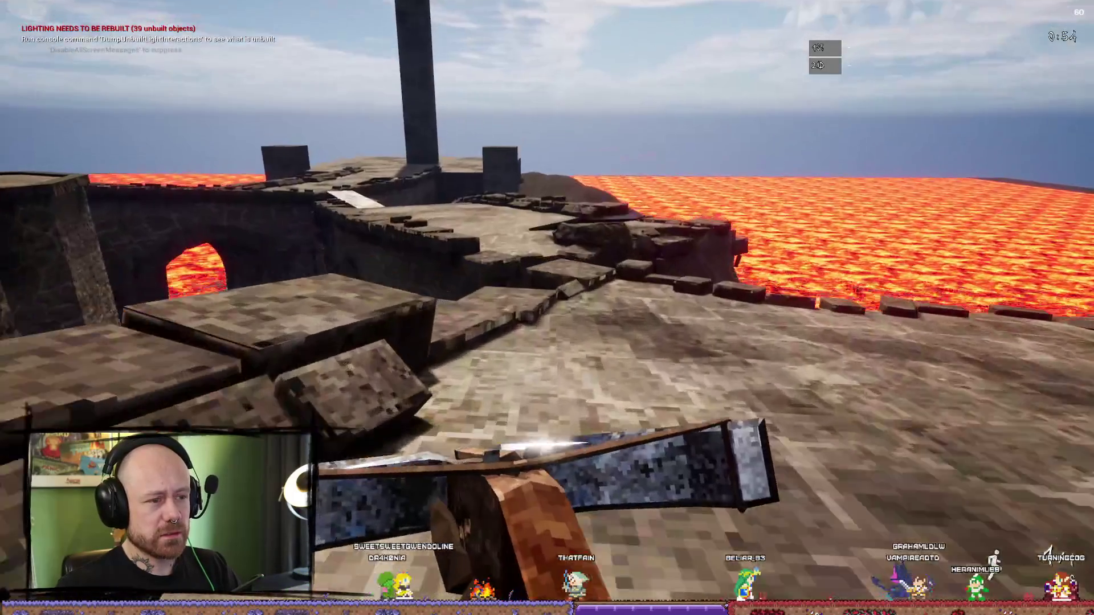
pyautogui.press('w')
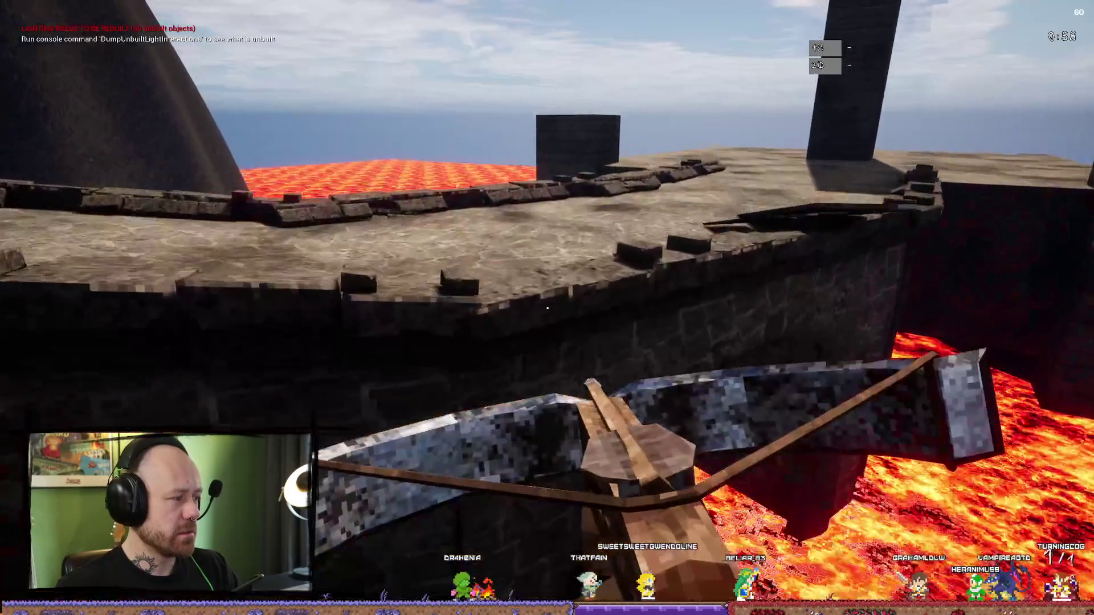
pyautogui.press('w')
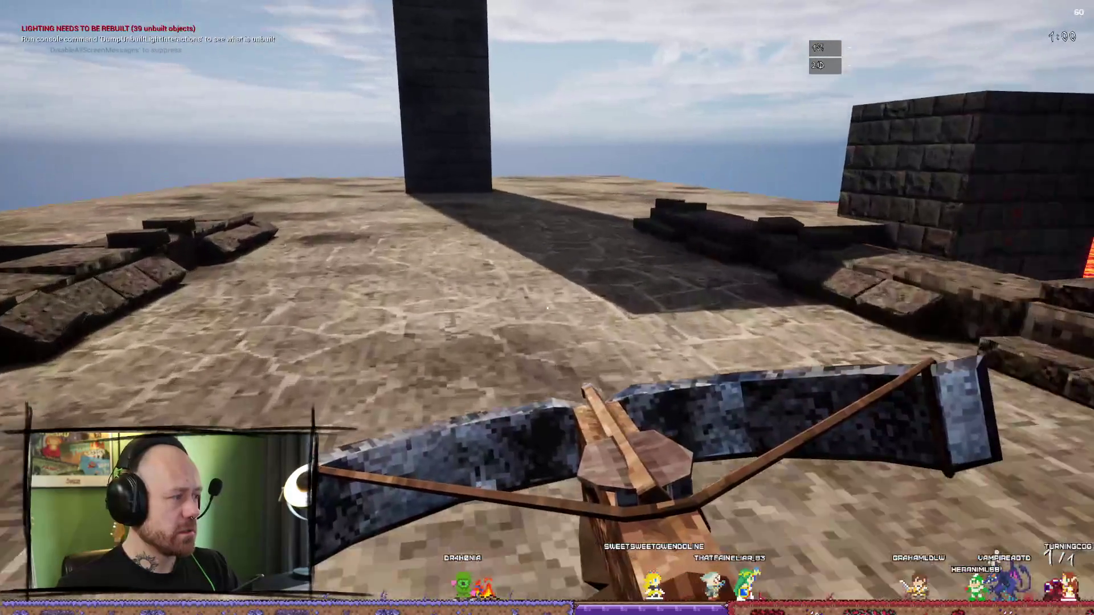
pyautogui.press('w')
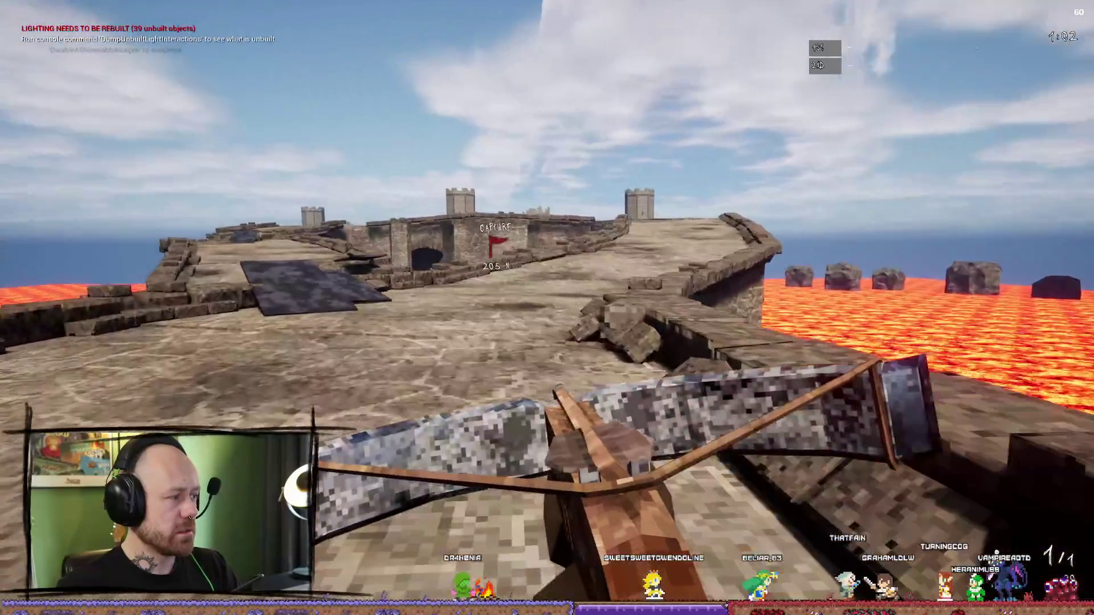
pyautogui.press('w')
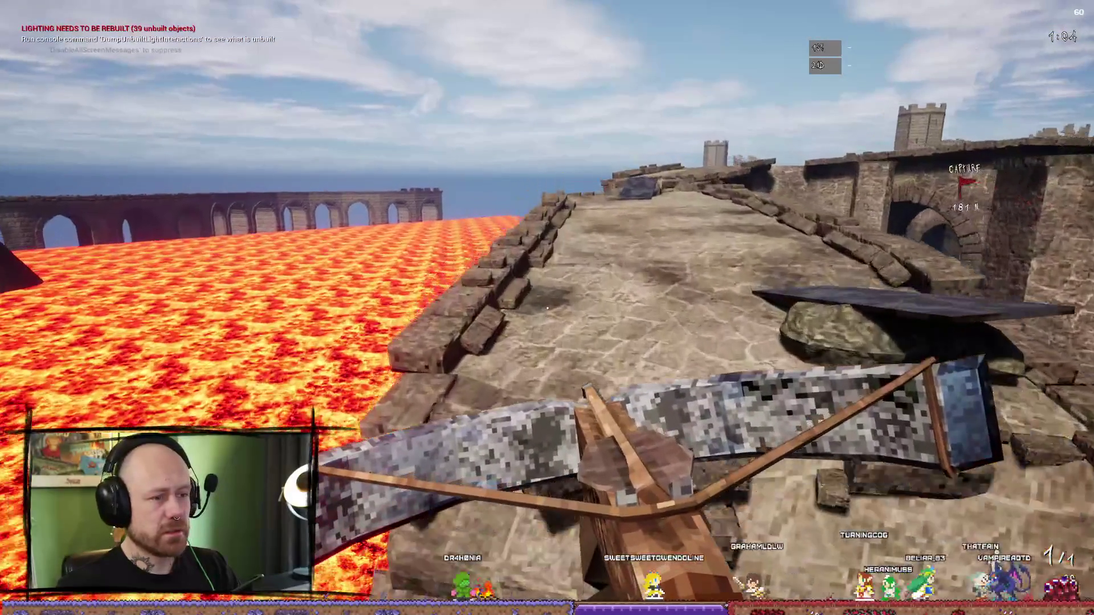
# - Follow the stone walkway and platform along to the capture gate
pyautogui.press('w')
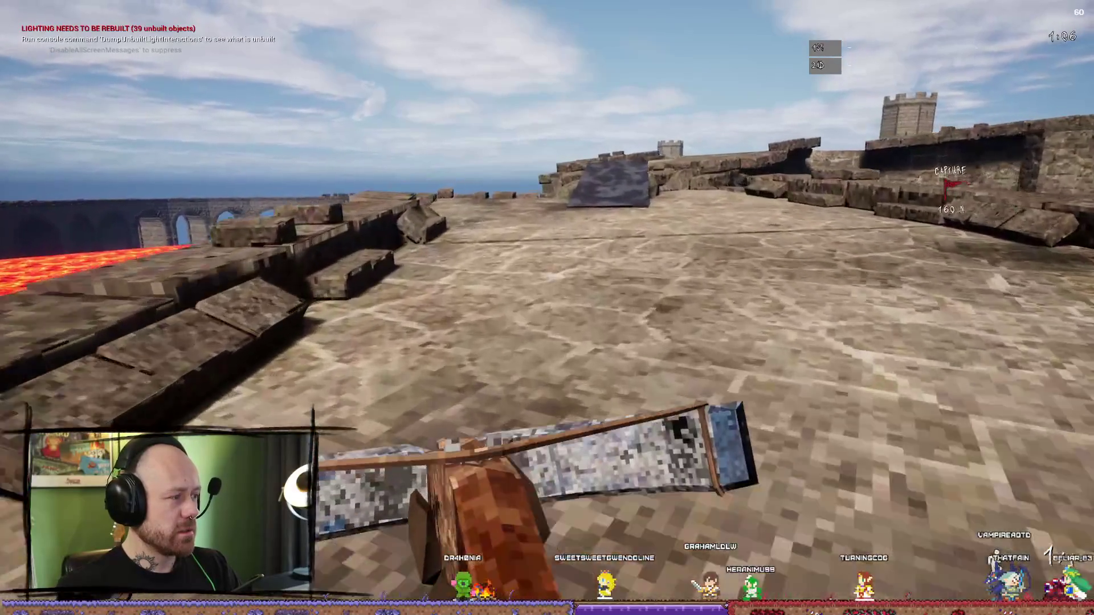
pyautogui.press('w')
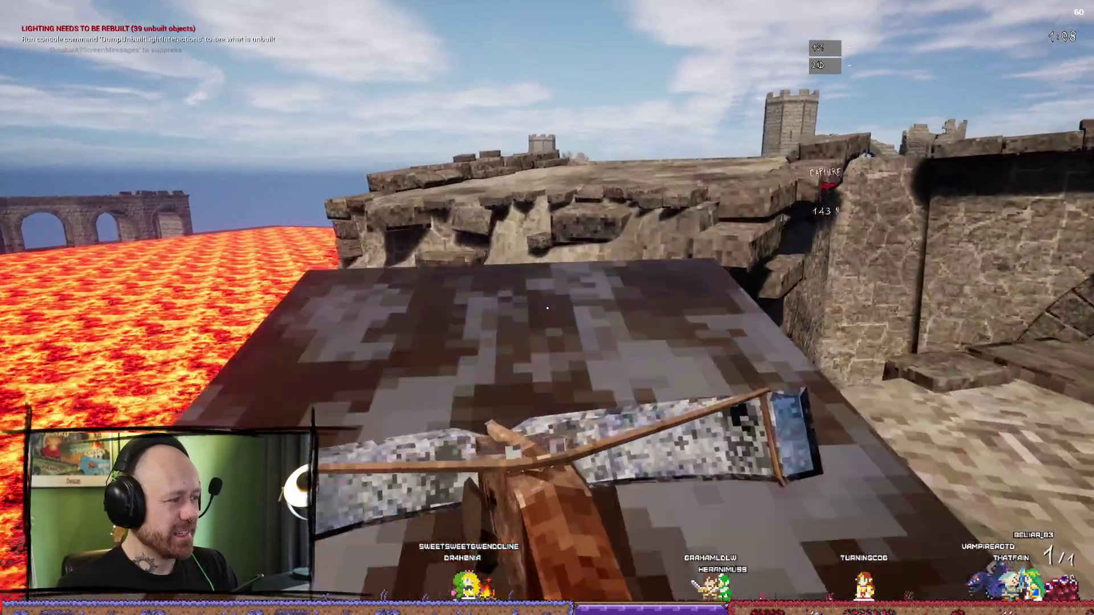
pyautogui.press('w')
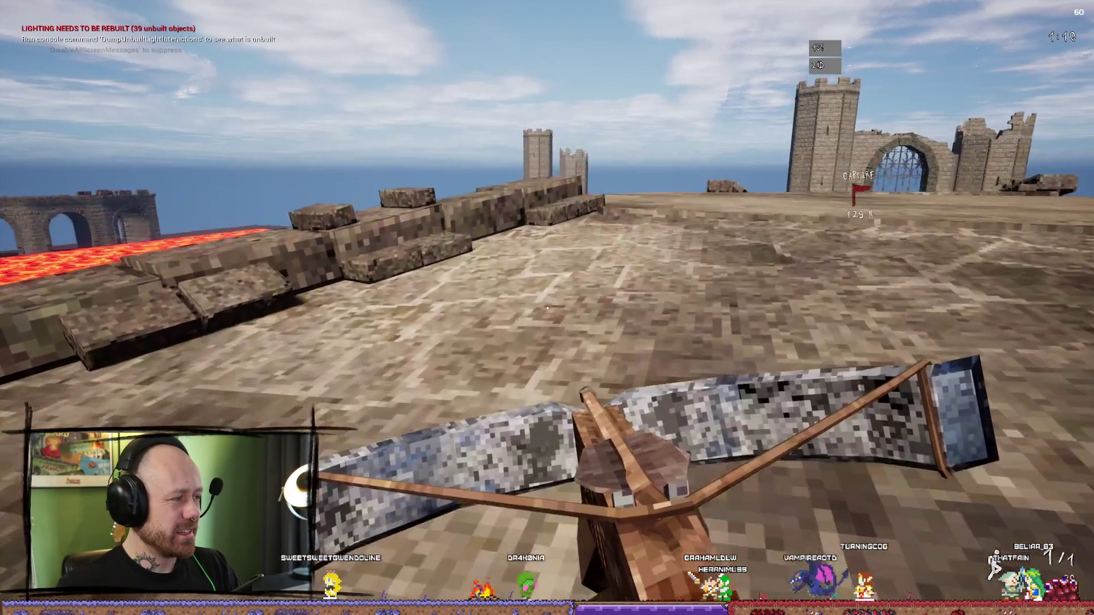
pyautogui.press('w')
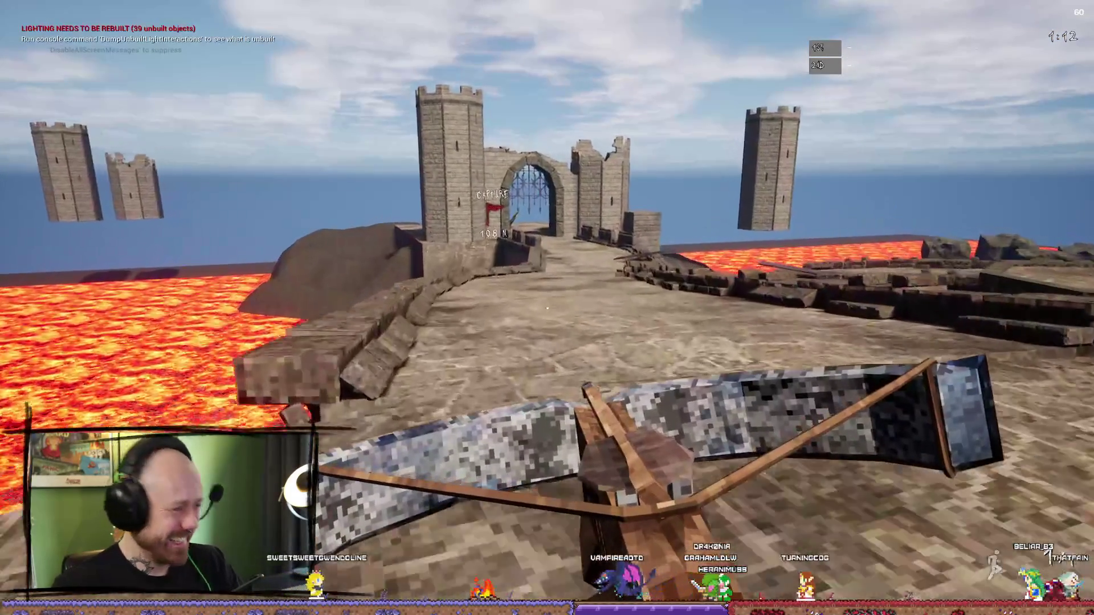
pyautogui.press('w')
pyautogui.press('w')
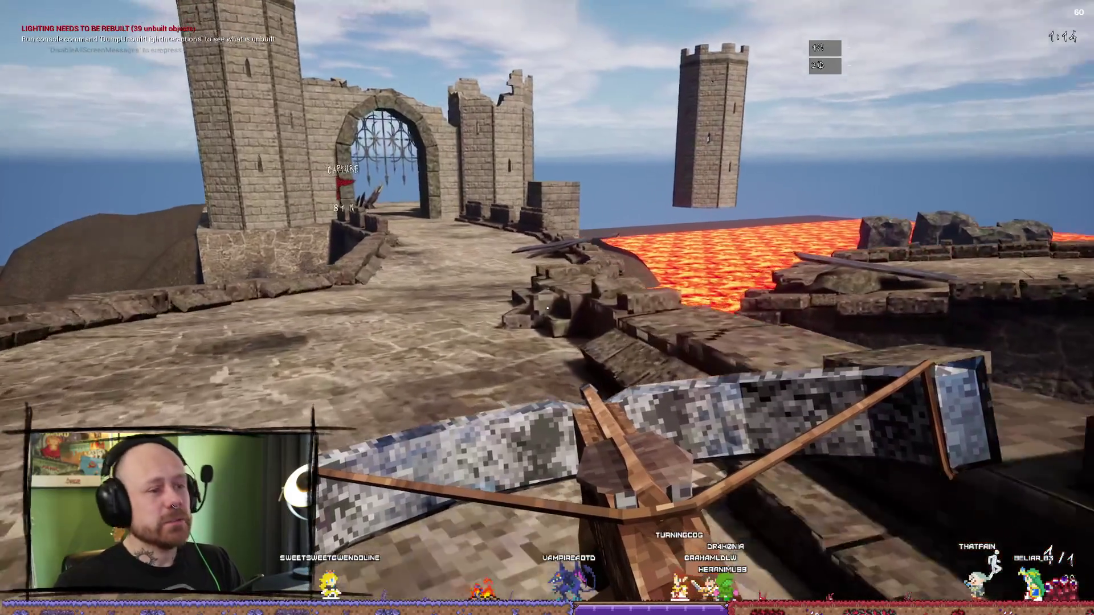
pyautogui.press('w')
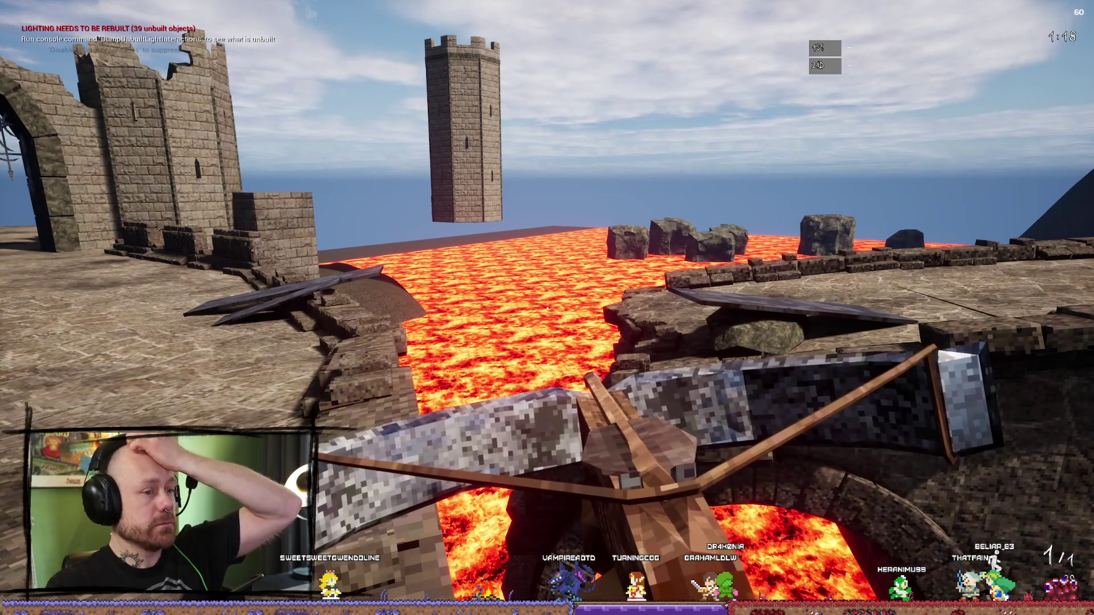
# - Drop off the walkway beneath the stone arches and fire the crossbow
pyautogui.press('w')
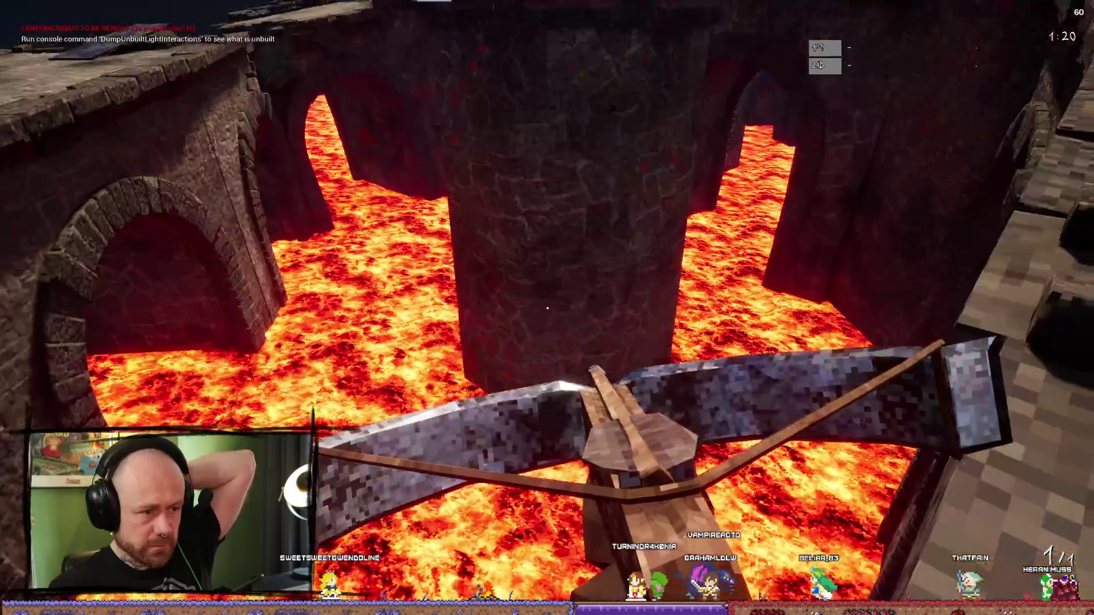
pyautogui.press('w')
pyautogui.click(547, 308)
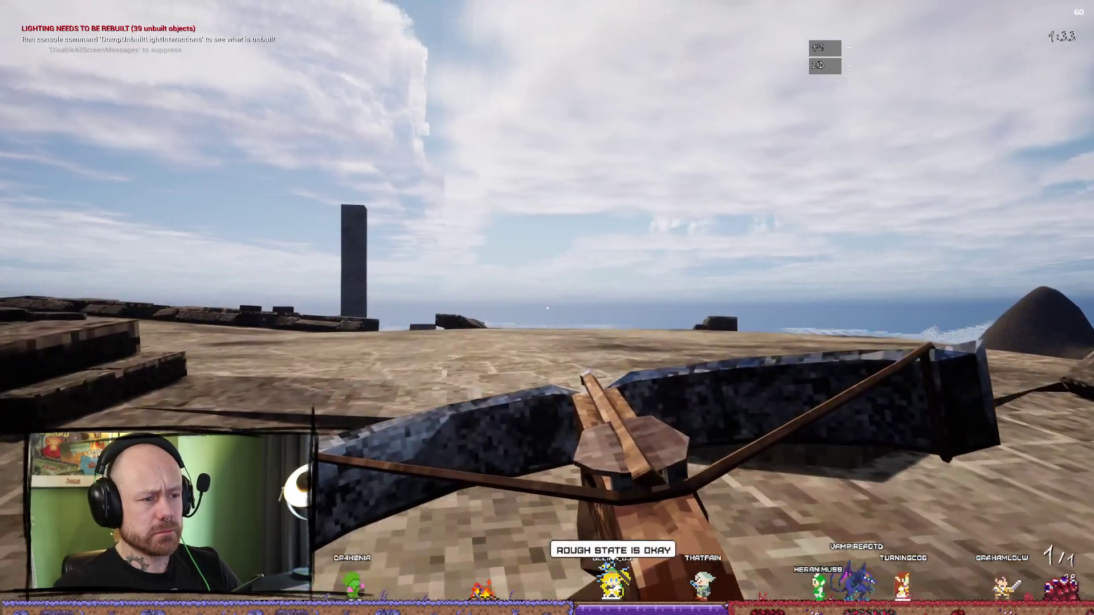
# - Fire the crossbow again, then cross the octagonal platform and climb the dark ramp toward the flag
pyautogui.click(547, 309)
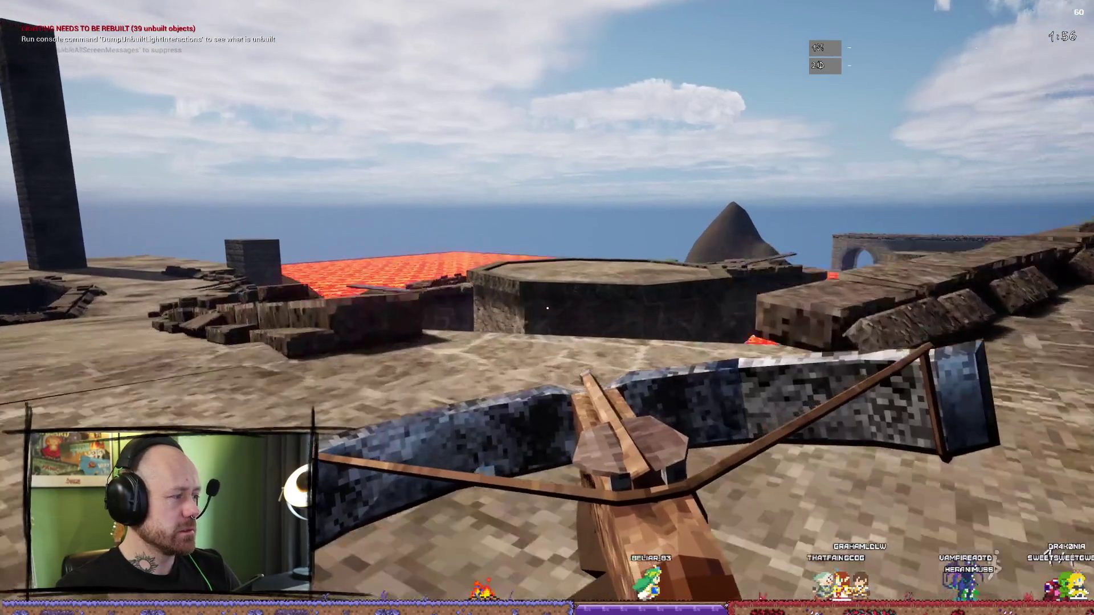
pyautogui.press('w')
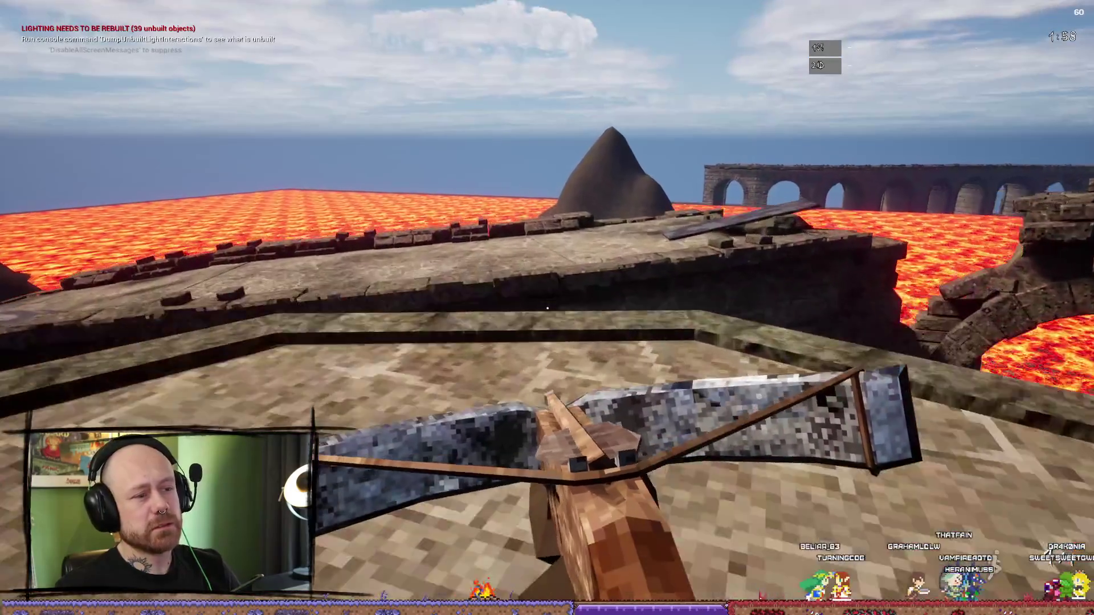
pyautogui.press('w')
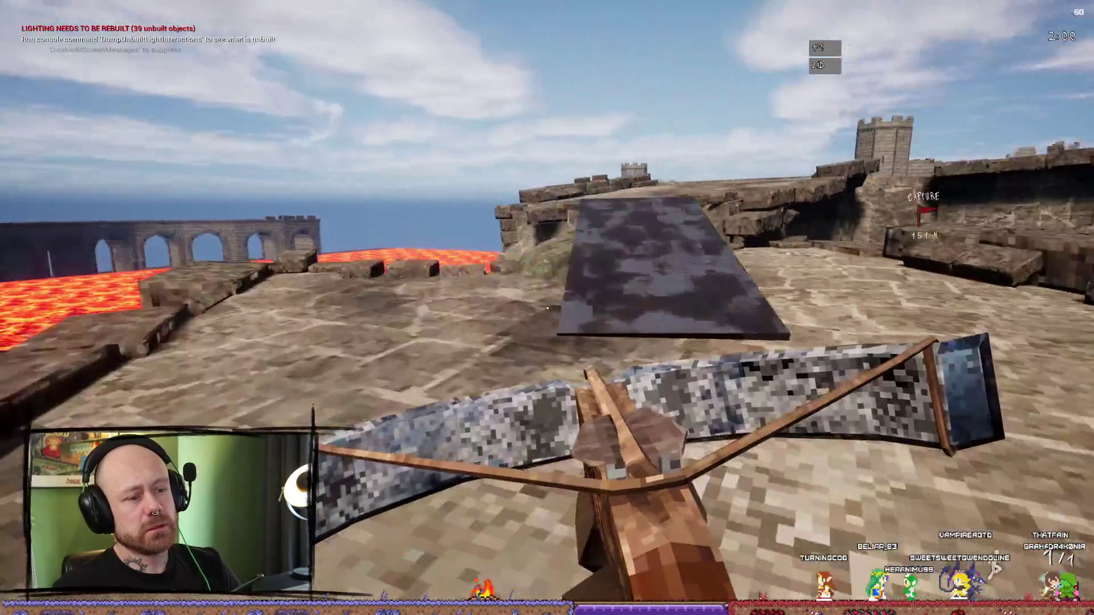
pyautogui.press('w')
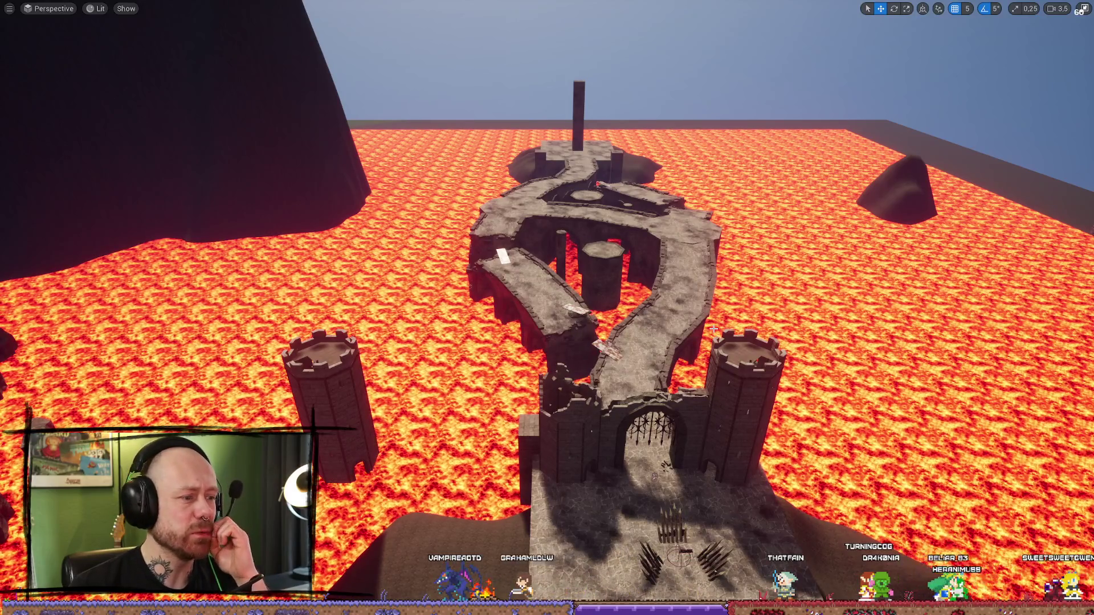
# - Orbit around the lone tower from above and upright, then pull back over the lava onto the bridge
pyautogui.moveTo(346, 370); pyautogui.dragTo(456, 325)
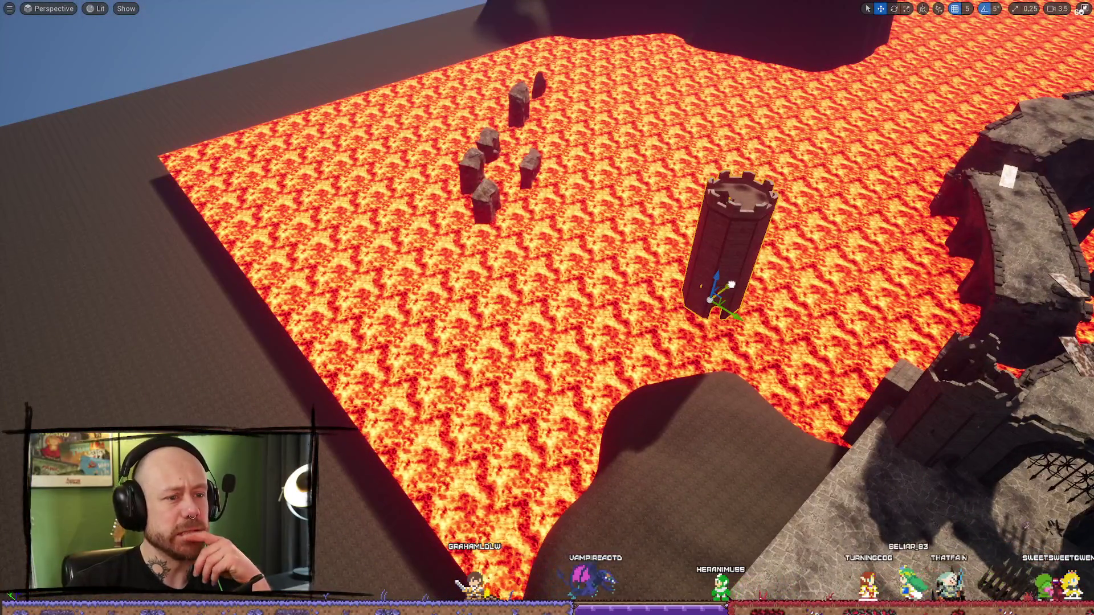
pyautogui.moveTo(321, 461); pyautogui.dragTo(382, 440)
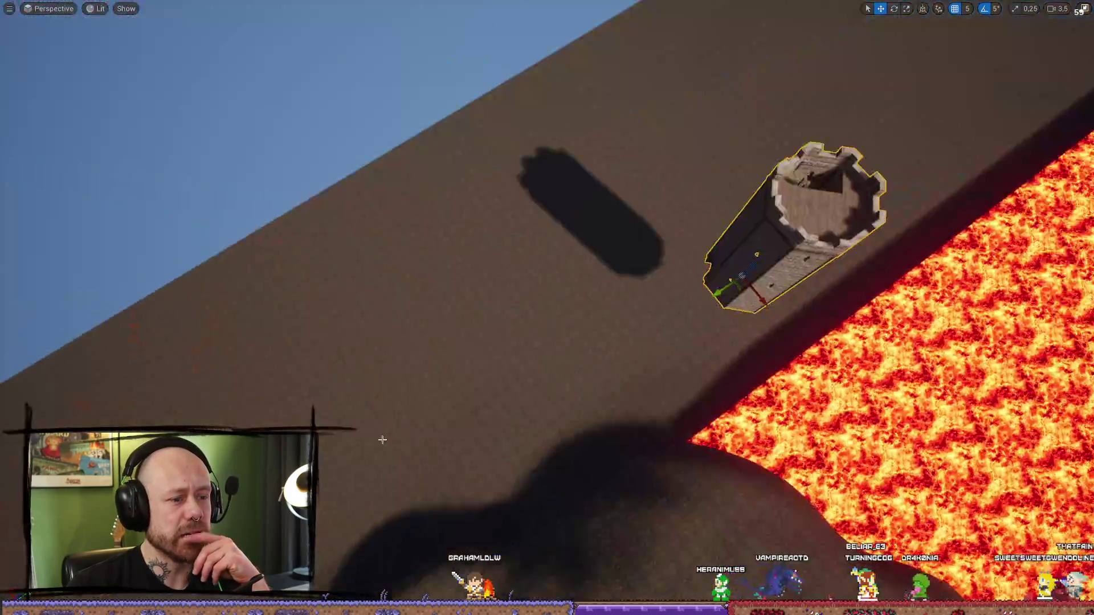
pyautogui.moveTo(547, 307); pyautogui.dragTo(410, 308)
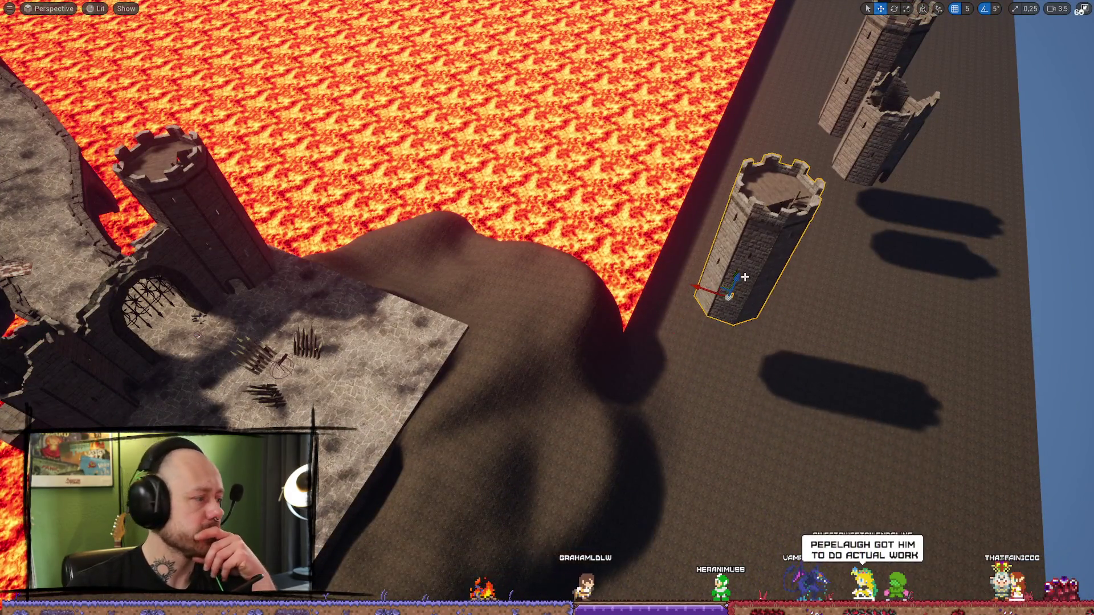
pyautogui.moveTo(750, 278); pyautogui.dragTo(540, 249)
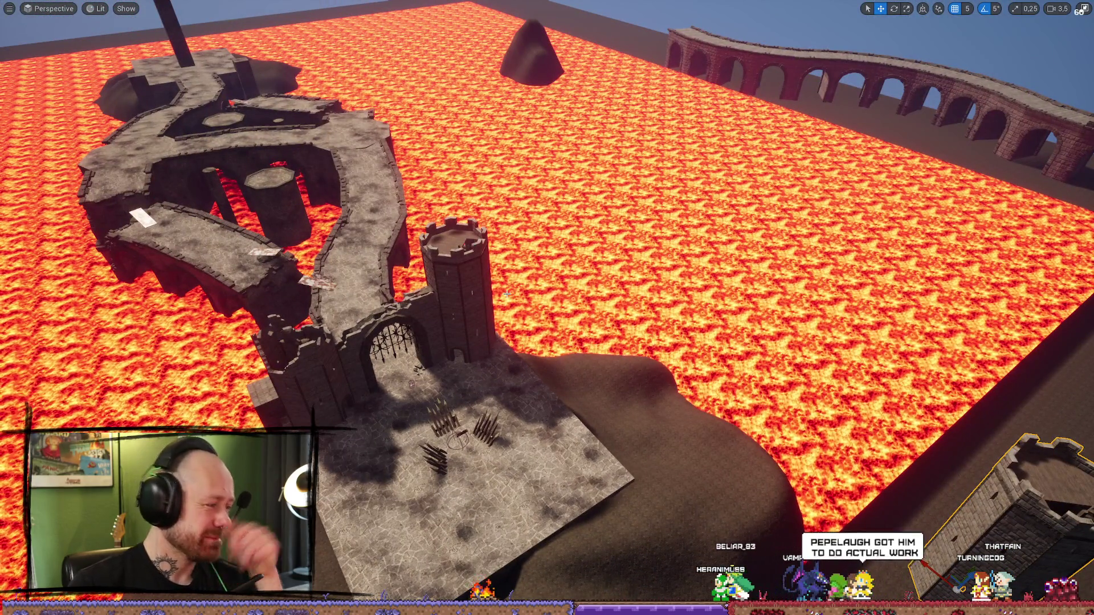
pyautogui.moveTo(473, 258)
pyautogui.mouseDown()
pyautogui.moveTo(474, 199)
pyautogui.moveTo(490, 188)
pyautogui.moveTo(495, 239)
pyautogui.moveTo(530, 239)
pyautogui.moveTo(530, 250)
pyautogui.moveTo(469, 258)
pyautogui.moveTo(626, 257)
pyautogui.mouseUp()
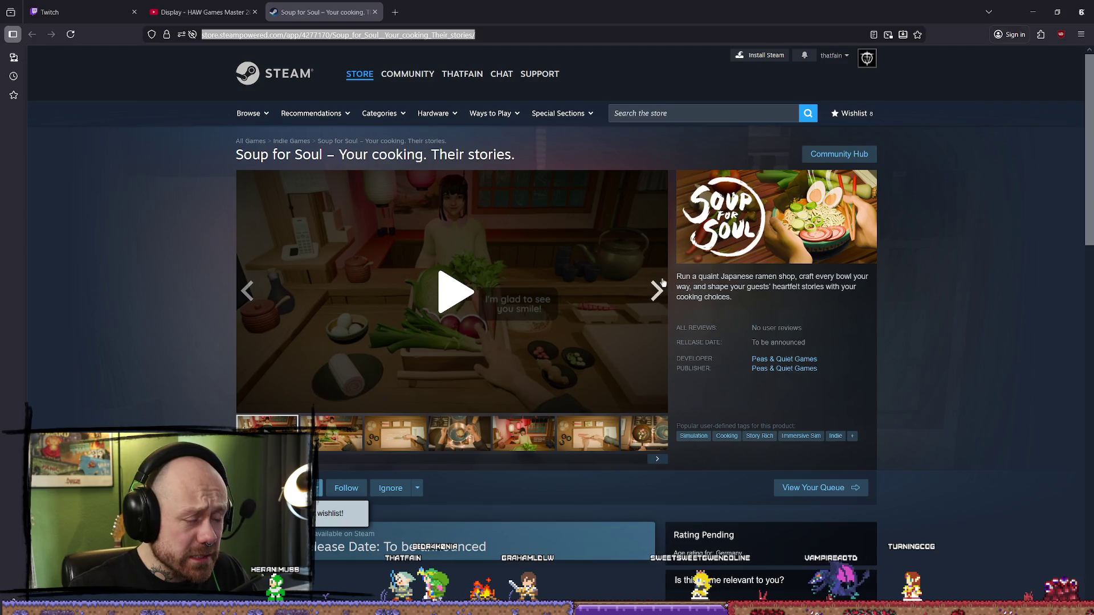
# - Scroll the Soup for Soul store page, start its trailer, and switch it to full screen
pyautogui.scroll(-1, 788, 289)
pyautogui.scroll(-2, 788, 290)
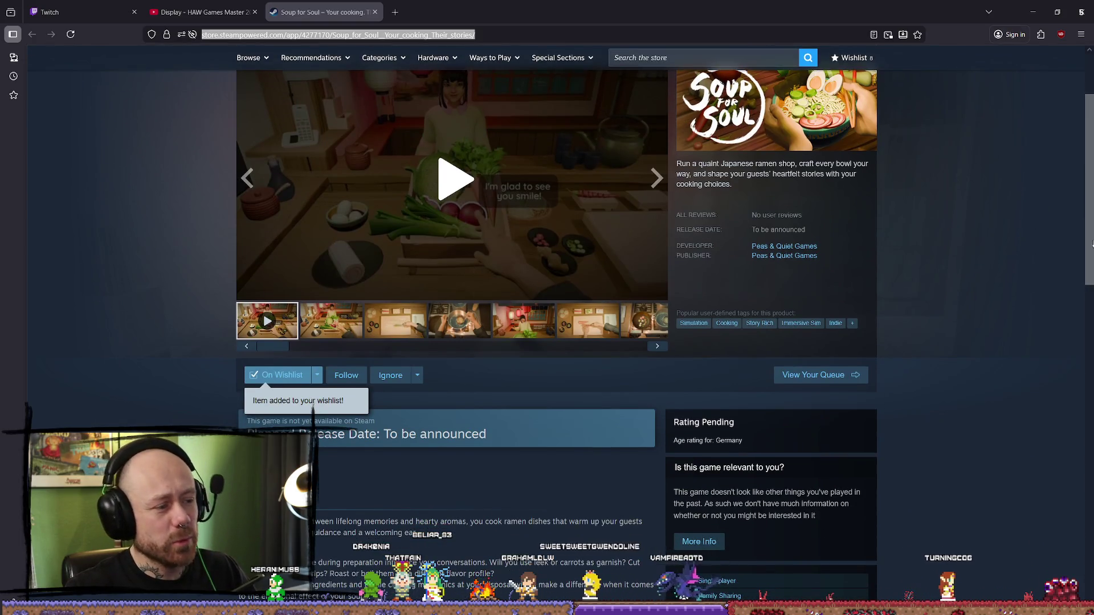
pyautogui.scroll(2, 539, 400)
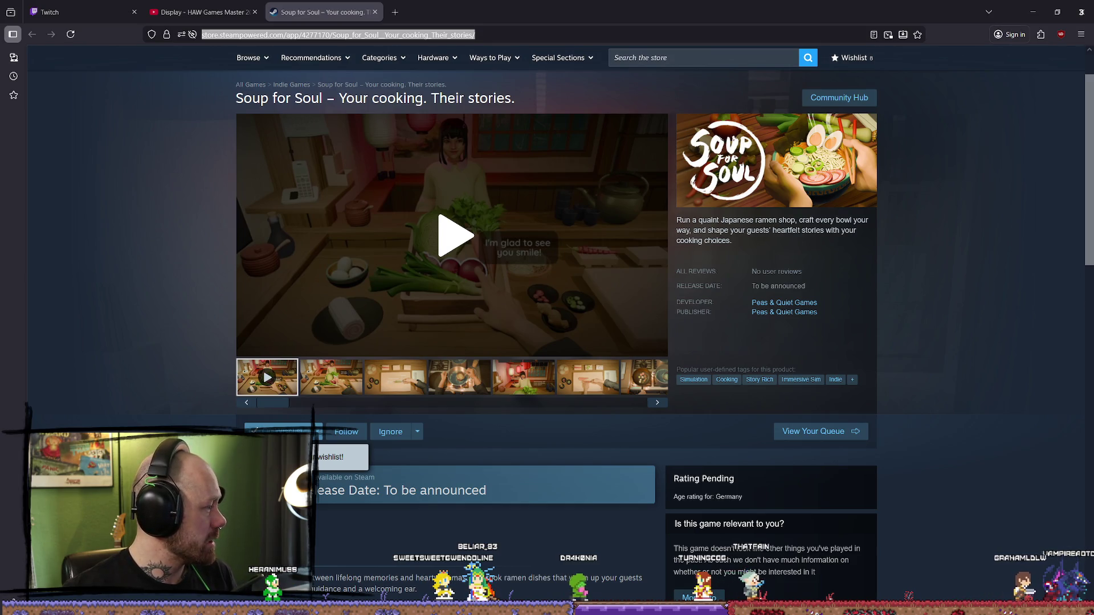
pyautogui.click(478, 242)
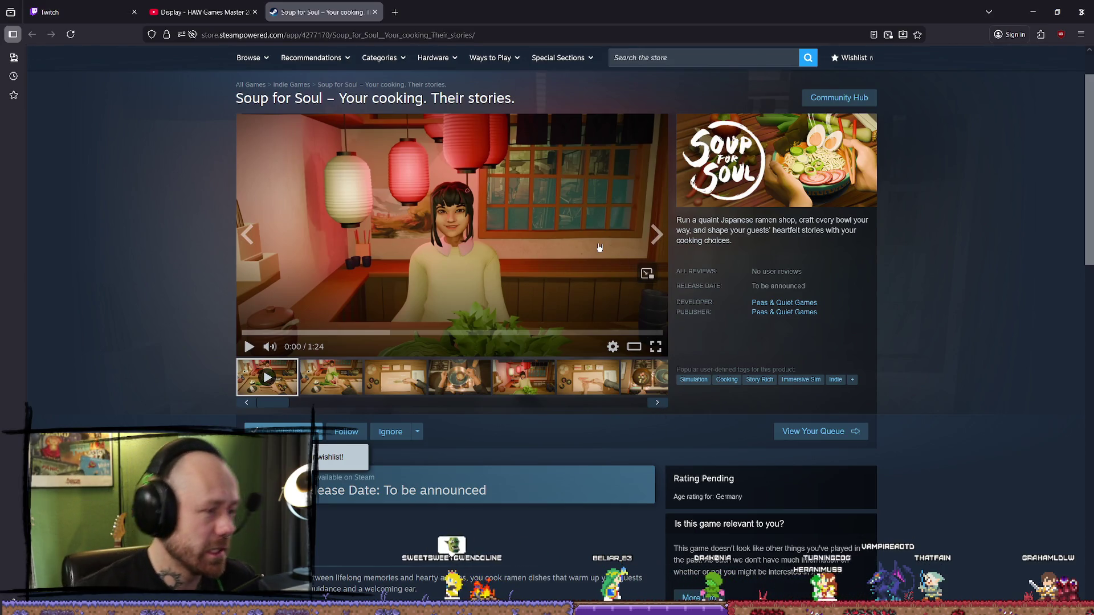
pyautogui.click(656, 347)
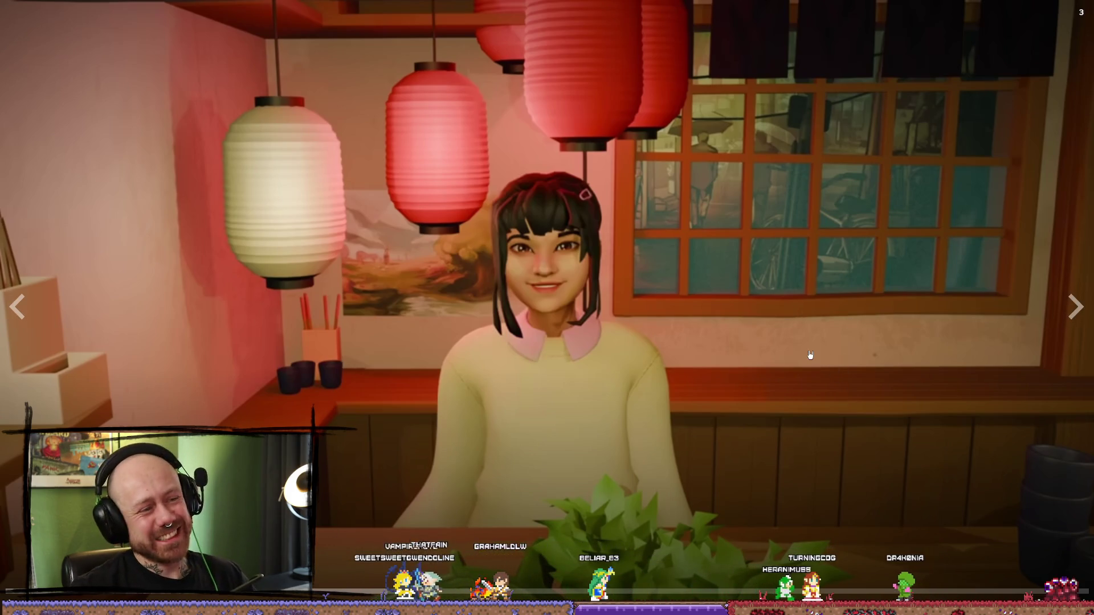
# - Resume the Soup for Soul trailer in full-screen playback
pyautogui.click(557, 335)
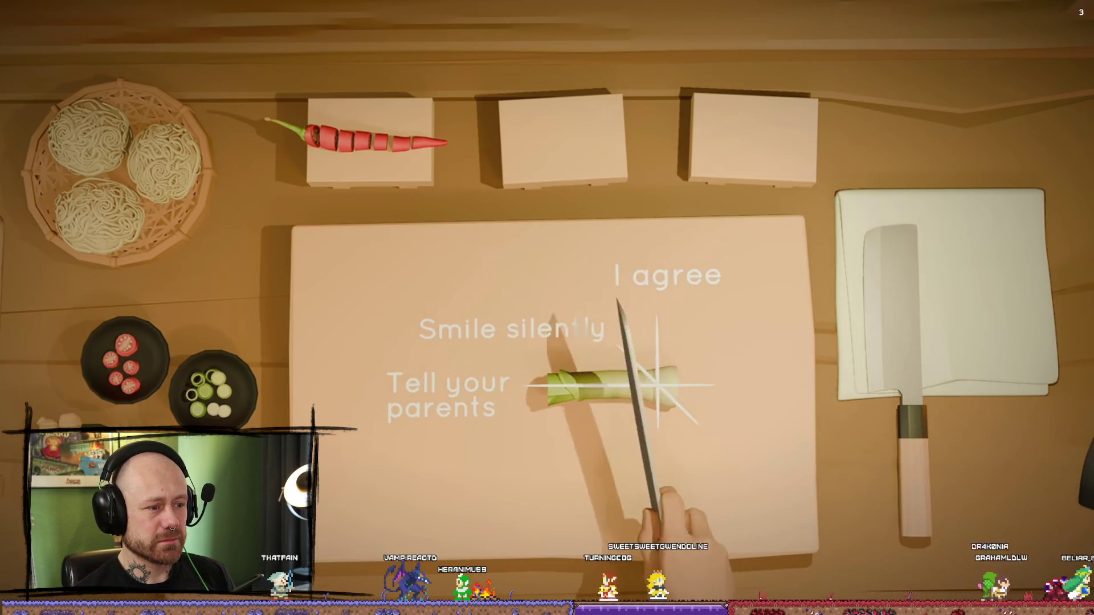
pyautogui.click(666, 388)
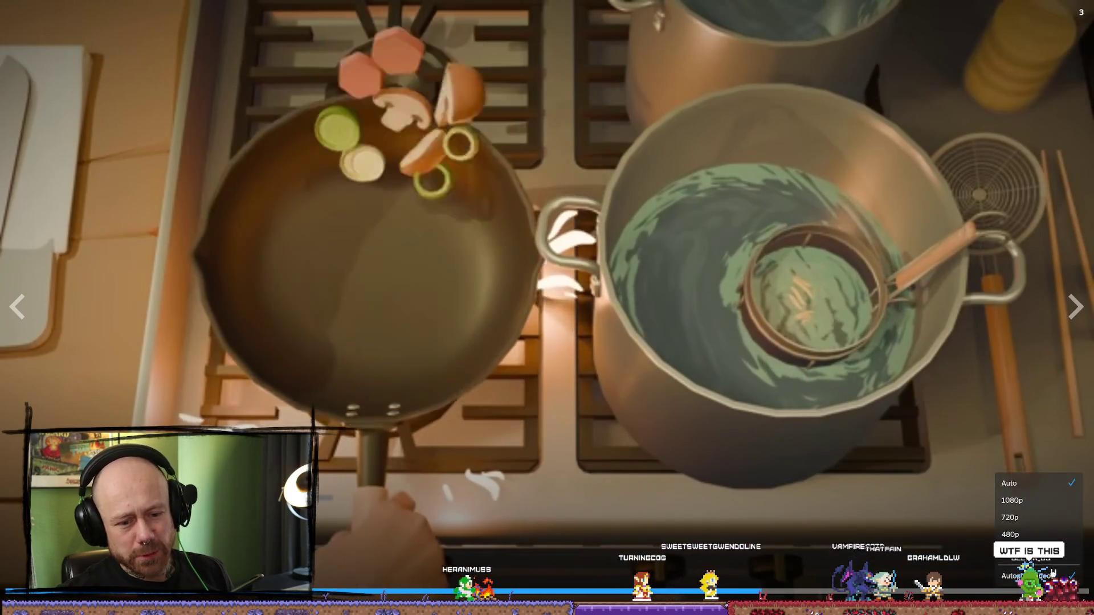
# - Set the trailer quality to 1080p, let it finish, and exit full screen
pyautogui.click(1071, 595)
pyautogui.click(1045, 507)
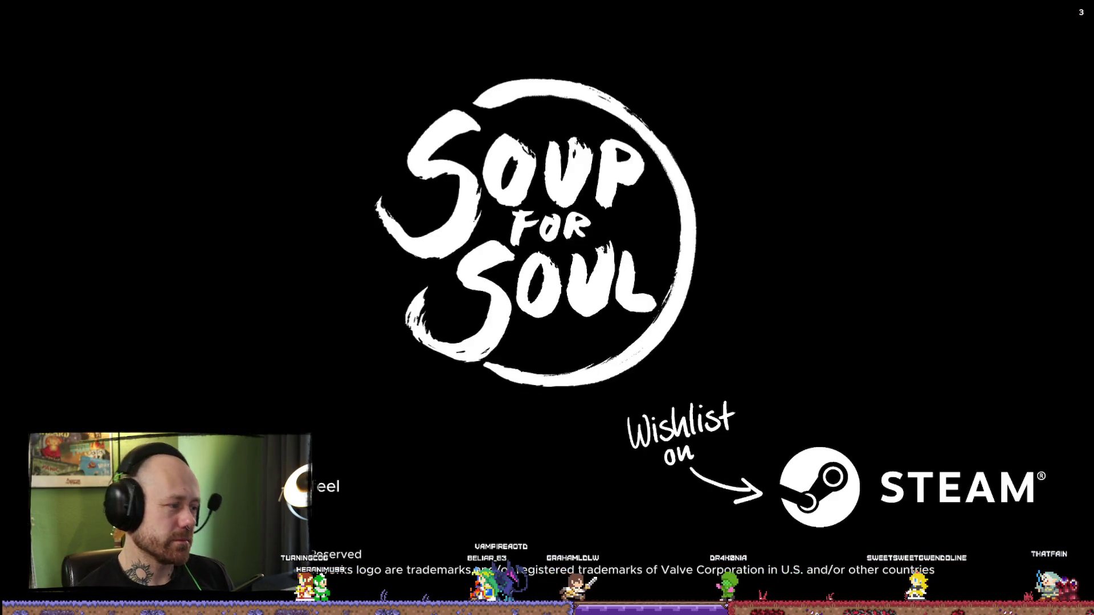
pyautogui.moveTo(478, 272)
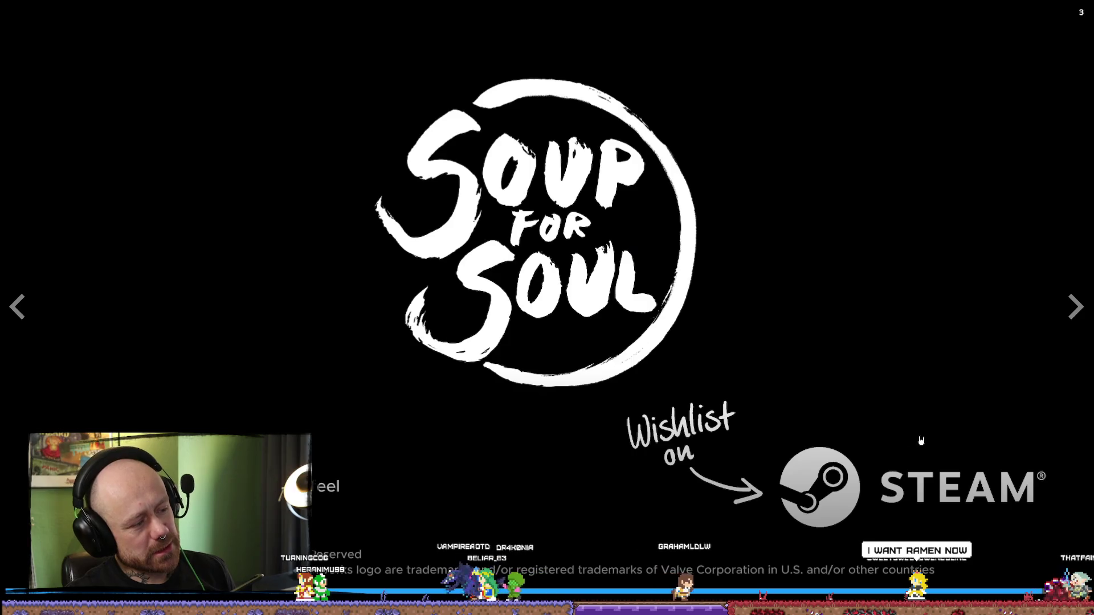
pyautogui.press('Escape')
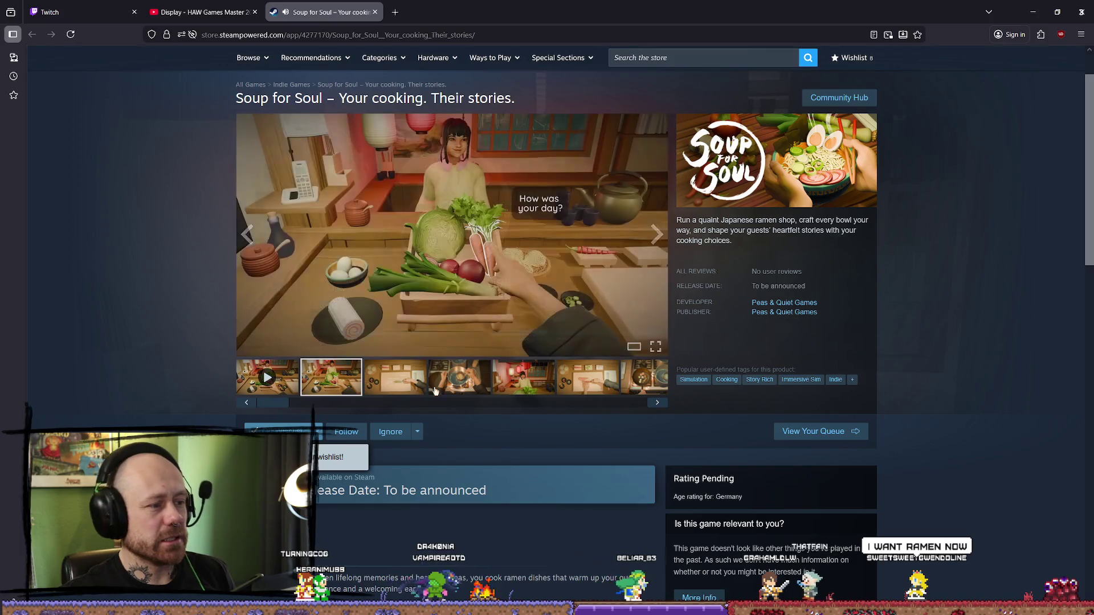
# - Advance to the next Soup for Soul screenshot in the media viewer
pyautogui.click(657, 234)
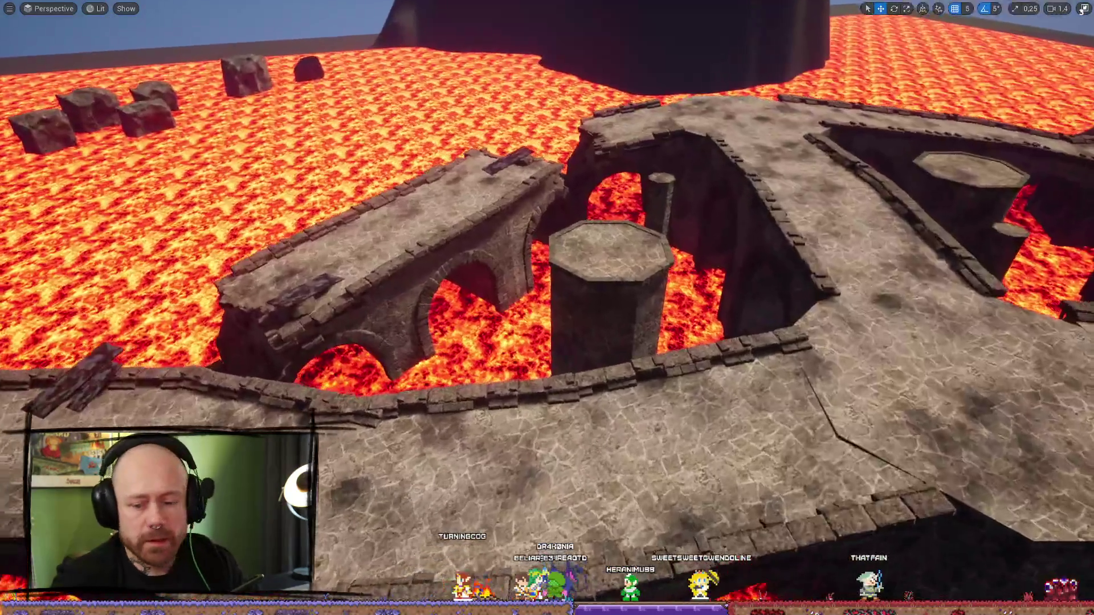
# - Fly through the castle gate to the red flag, slow the camera, and orbit to frame flag and gate
pyautogui.press('w')
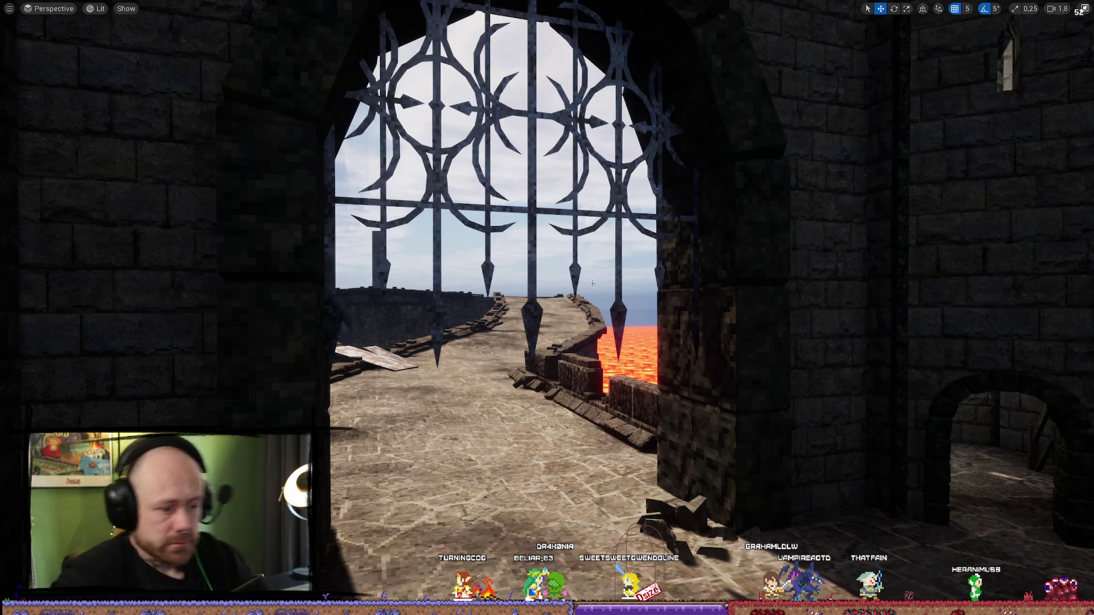
pyautogui.press('w')
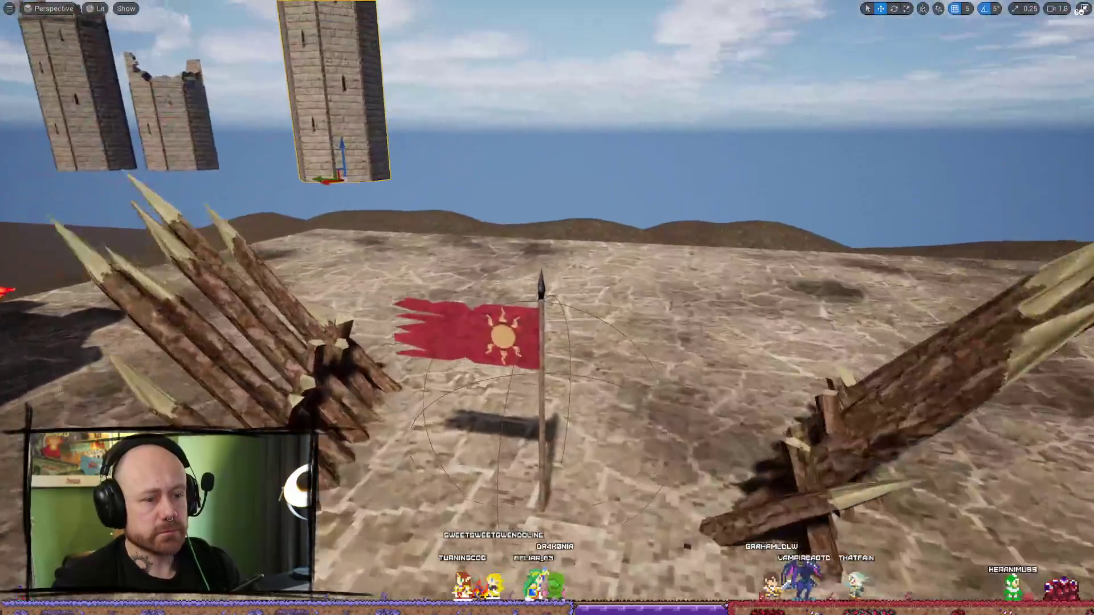
pyautogui.press('w')
pyautogui.scroll(-2, 547, 308)
pyautogui.moveTo(547, 308); pyautogui.dragTo(649, 307)
pyautogui.moveTo(43, 66)
pyautogui.mouseDown()
pyautogui.moveTo(26, 108)
pyautogui.moveTo(43, 65)
pyautogui.mouseUp()
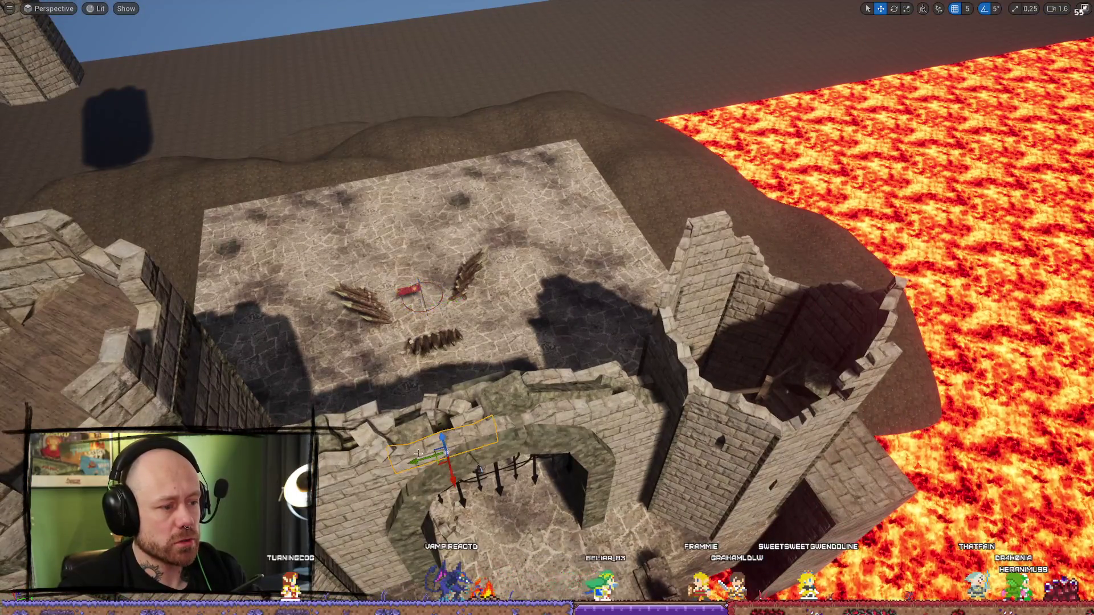
# - Orbit across the courtyard to the selected wall piece, toggling between rotate and move gizmos
pyautogui.moveTo(384, 565)
pyautogui.mouseDown()
pyautogui.moveTo(353, 529)
pyautogui.moveTo(257, 467)
pyautogui.mouseUp()
pyautogui.press('w')
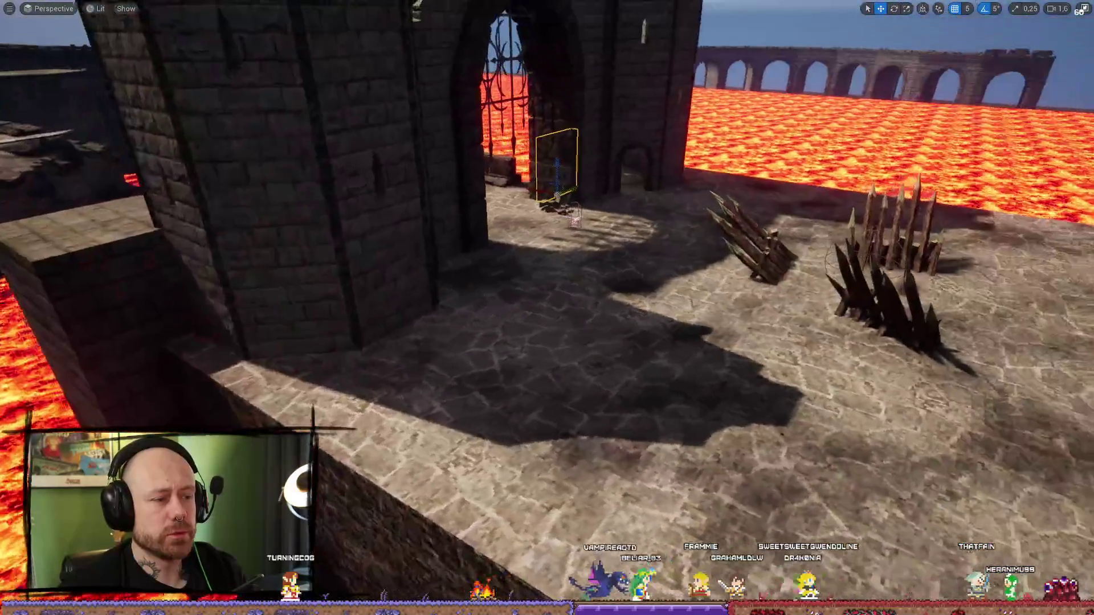
pyautogui.moveTo(580, 582)
pyautogui.mouseDown()
pyautogui.moveTo(547, 586)
pyautogui.moveTo(578, 604)
pyautogui.moveTo(580, 582)
pyautogui.mouseUp()
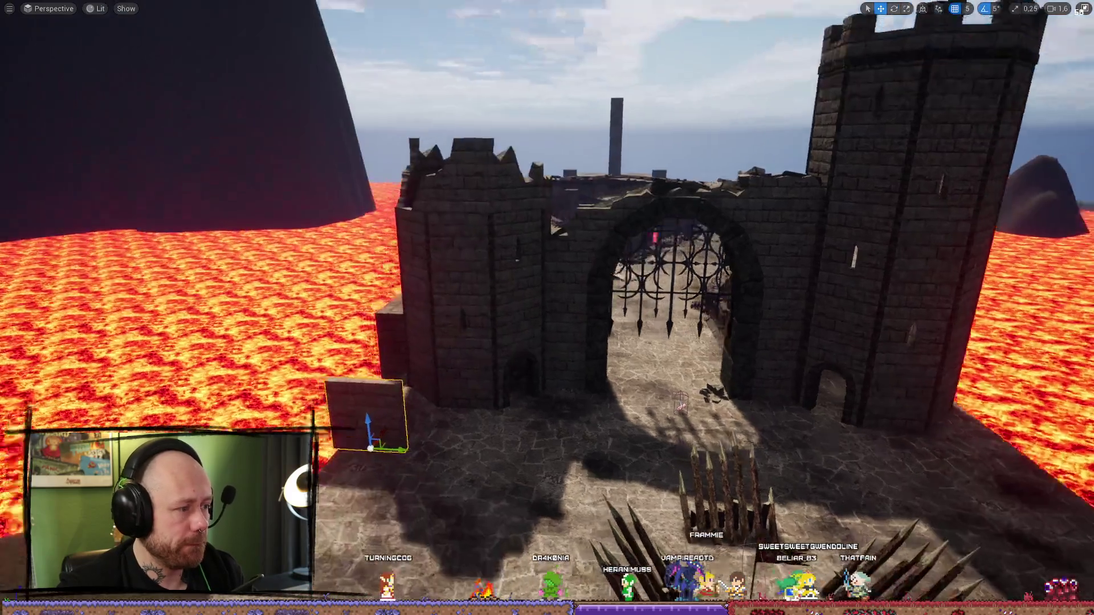
pyautogui.moveTo(365, 433)
pyautogui.mouseDown()
pyautogui.moveTo(398, 410)
pyautogui.moveTo(203, 387)
pyautogui.moveTo(468, 389)
pyautogui.moveTo(457, 361)
pyautogui.mouseUp()
pyautogui.press('e')
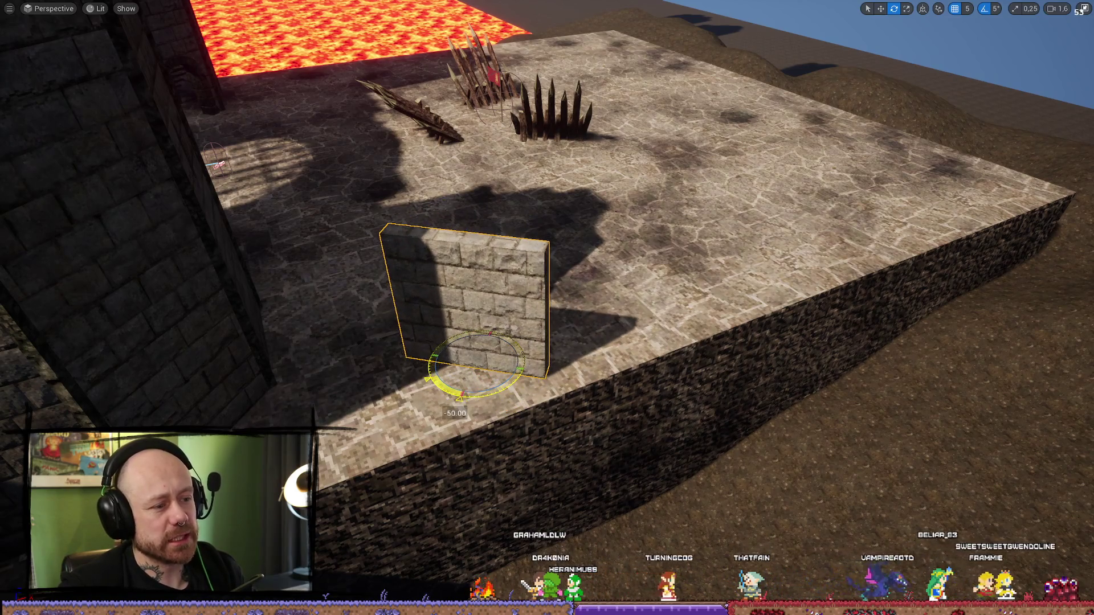
pyautogui.moveTo(523, 371); pyautogui.dragTo(531, 367)
pyautogui.press('w')
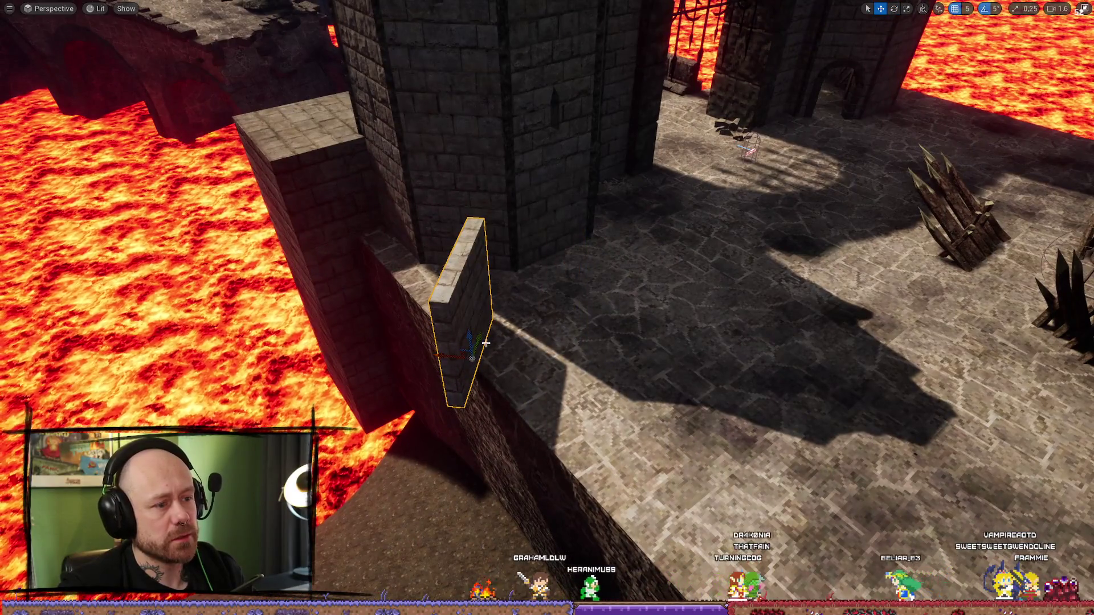
# - Stretch the courtyard platform toward the lower right by dragging its End marker
pyautogui.scroll(-5, 485, 342)
pyautogui.moveTo(501, 289)
pyautogui.mouseDown()
pyautogui.moveTo(399, 284)
pyautogui.moveTo(433, 273)
pyautogui.moveTo(415, 260)
pyautogui.moveTo(465, 250)
pyautogui.moveTo(513, 220)
pyautogui.mouseUp()
pyautogui.click(699, 209)
pyautogui.moveTo(736, 213); pyautogui.dragTo(730, 225)
pyautogui.click(375, 483)
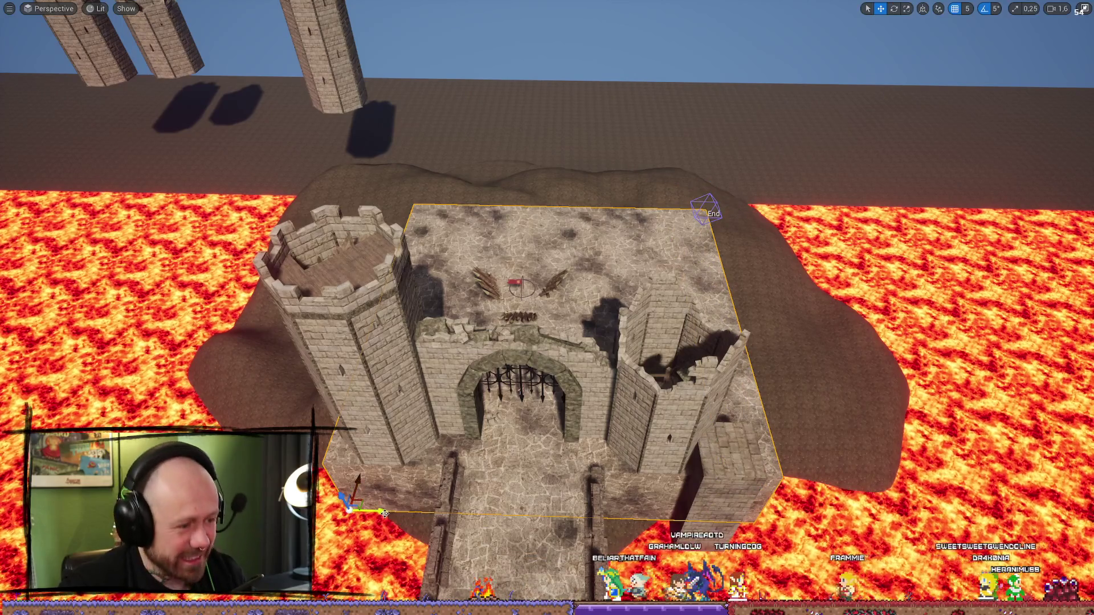
pyautogui.moveTo(543, 453)
pyautogui.mouseDown()
pyautogui.moveTo(688, 429)
pyautogui.moveTo(507, 339)
pyautogui.mouseUp()
# - Nudge the small wall piece beside the tower and Alt-drag a parallel copy next to it as a buttress
pyautogui.click(689, 428)
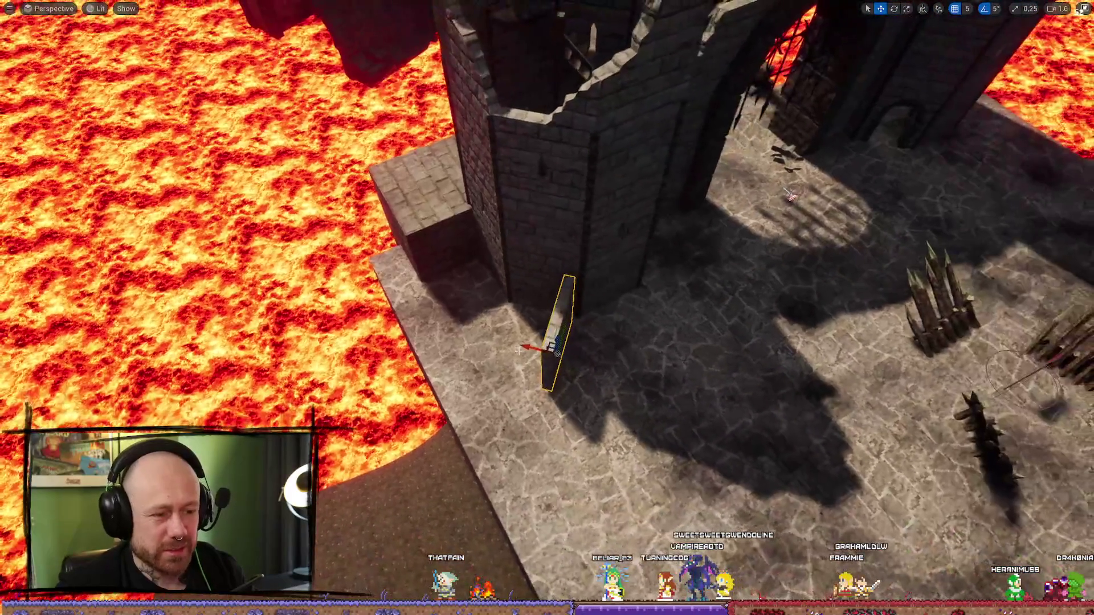
pyautogui.press('f')
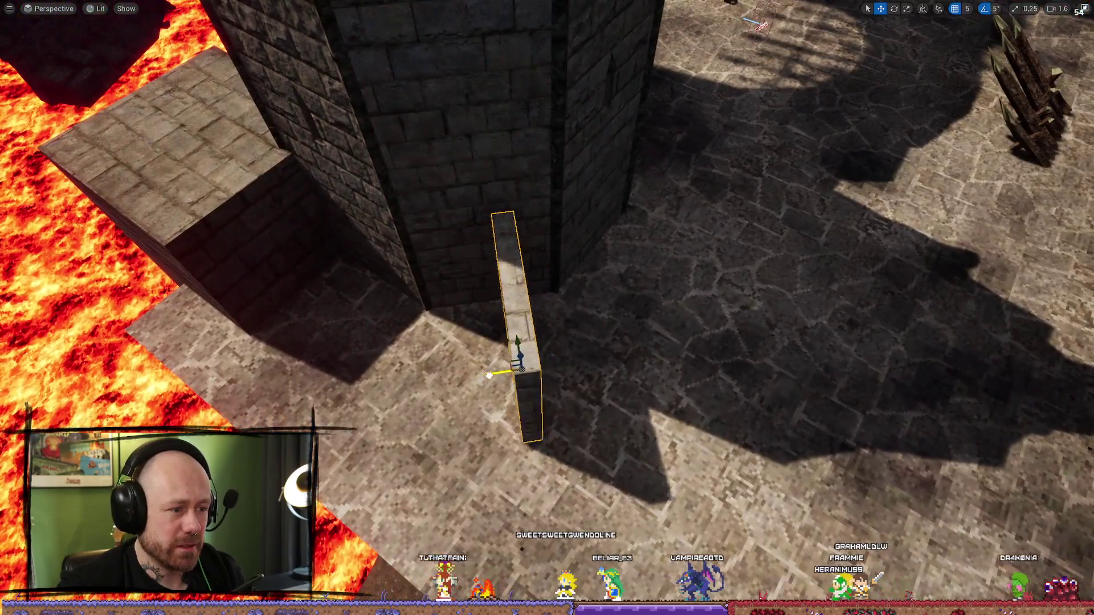
pyautogui.moveTo(489, 375); pyautogui.dragTo(498, 374)
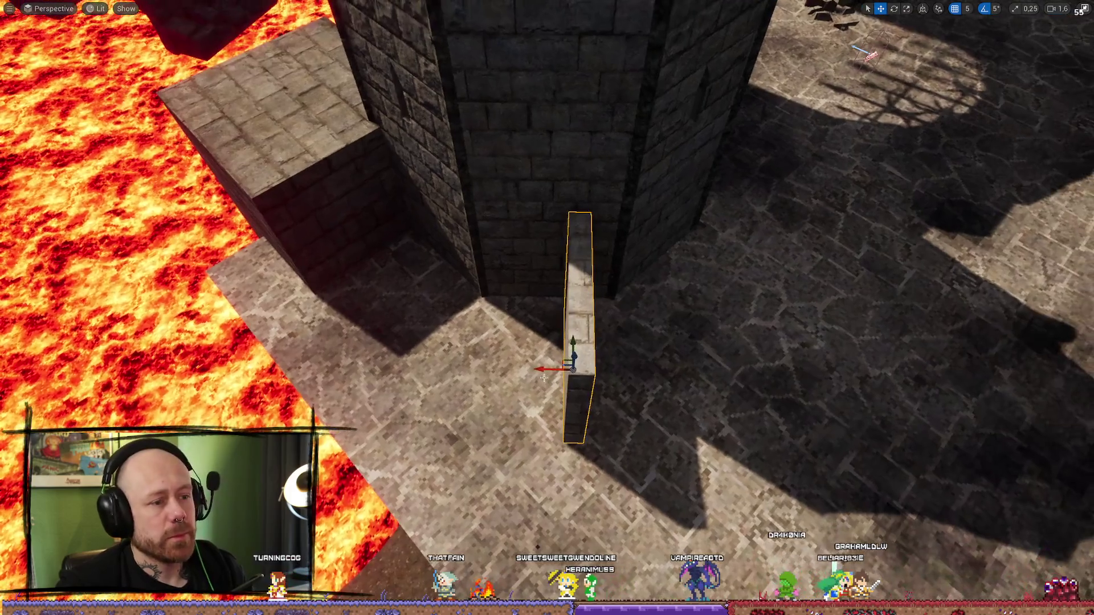
pyautogui.moveTo(548, 363); pyautogui.dragTo(470, 361)
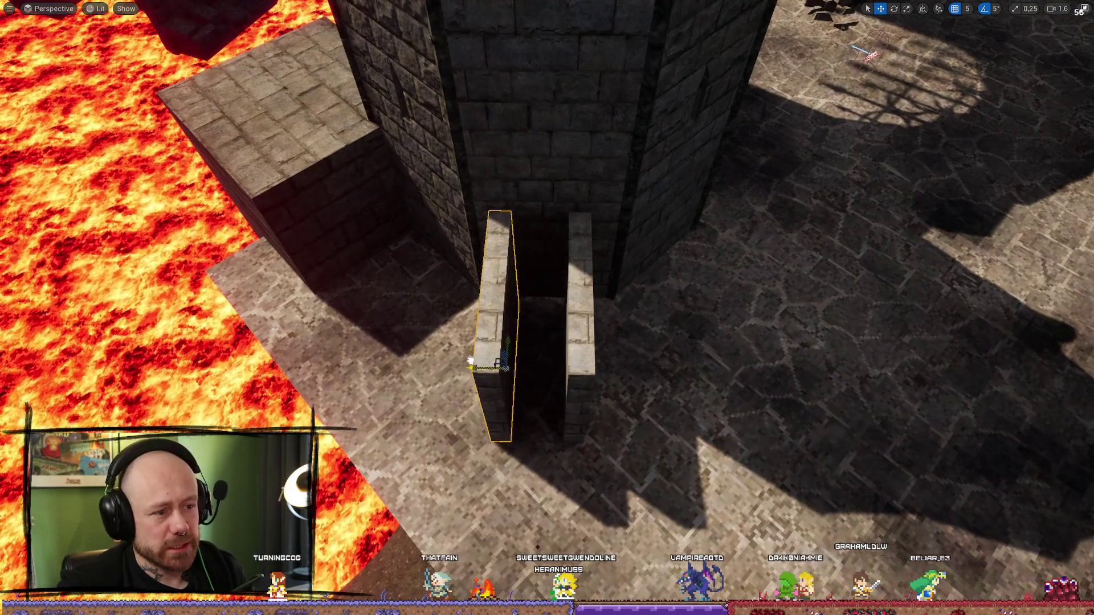
pyautogui.scroll(-5, 470, 361)
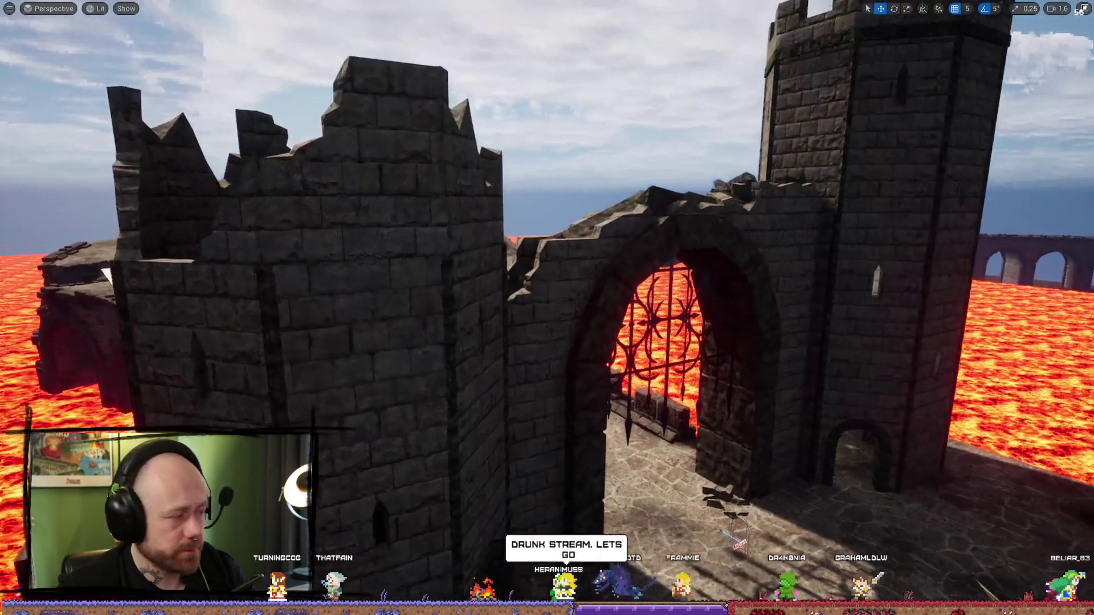
pyautogui.moveTo(643, 143); pyautogui.dragTo(522, 195)
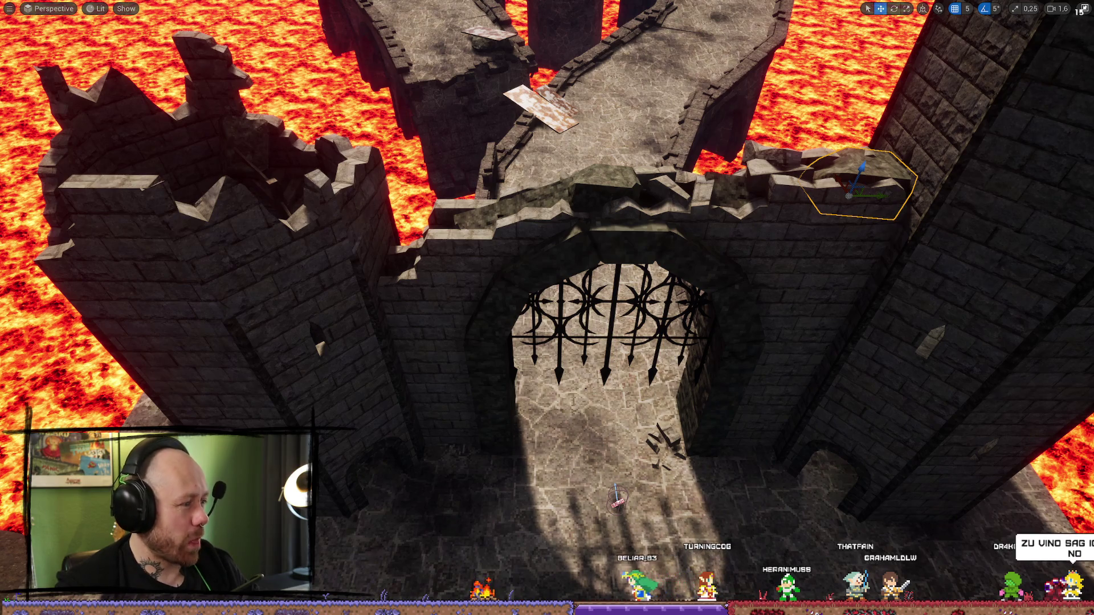
pyautogui.hotkey('alt', 'Tab')
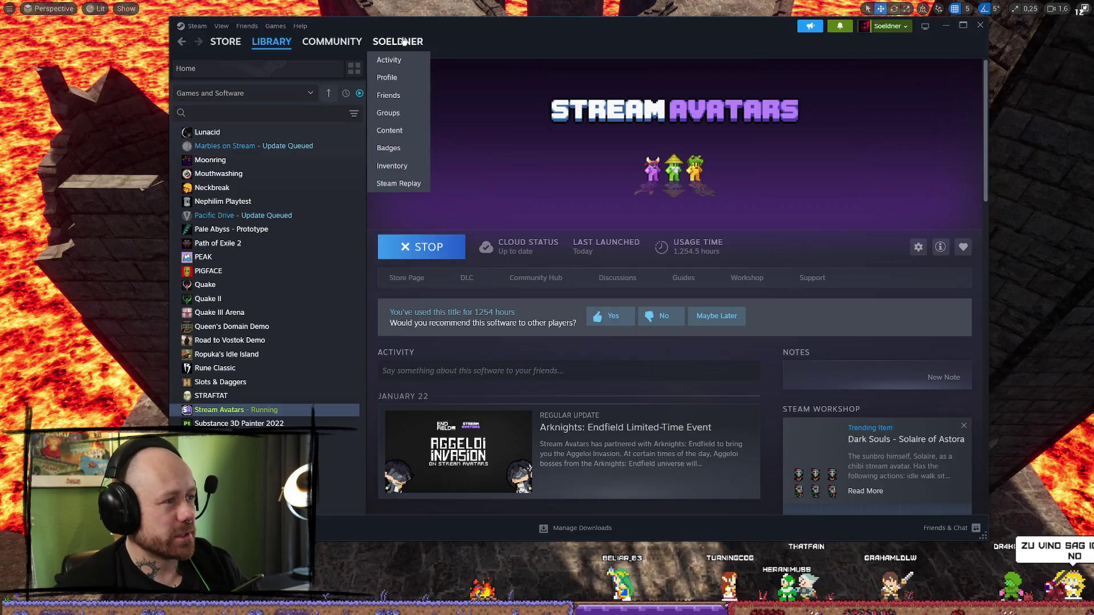
# - Search the Steam store for 'windrose' and open the Windrose store page
pyautogui.click(233, 43)
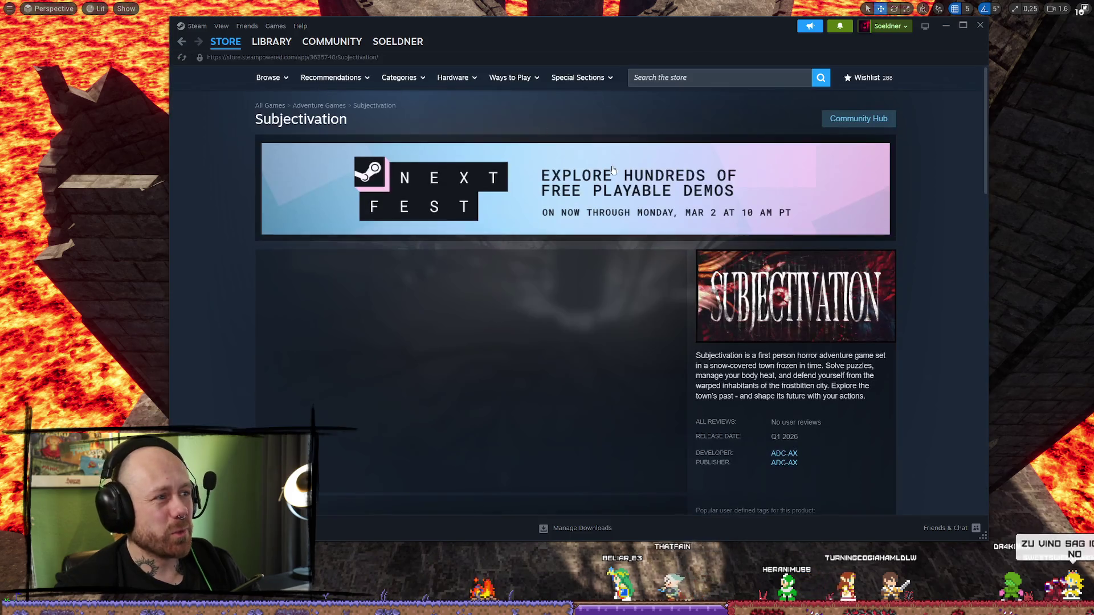
pyautogui.click(722, 83)
pyautogui.write('wind')
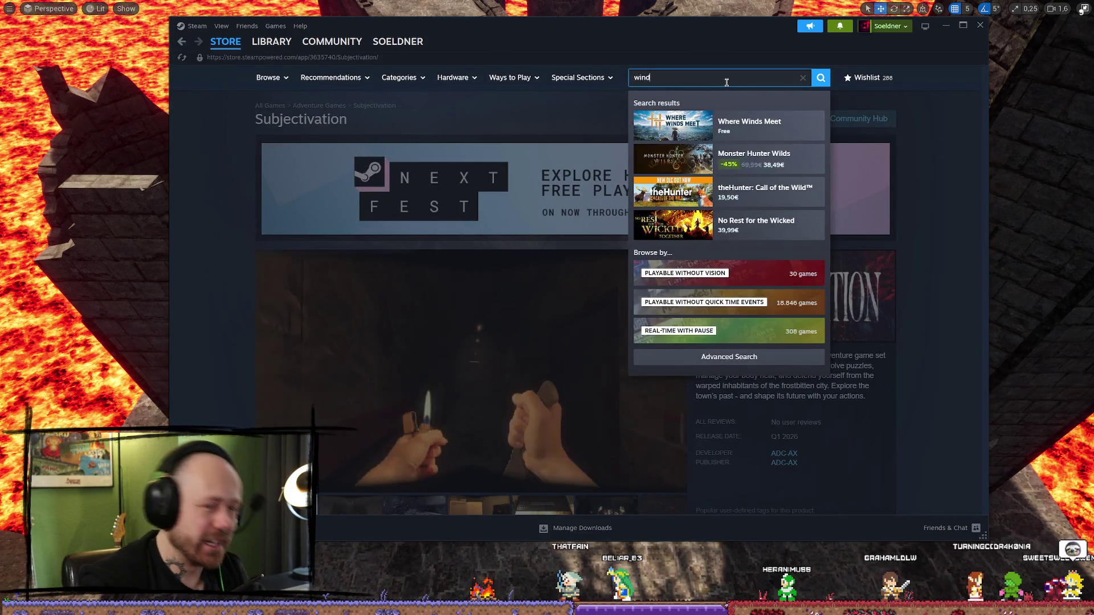
pyautogui.write('rose')
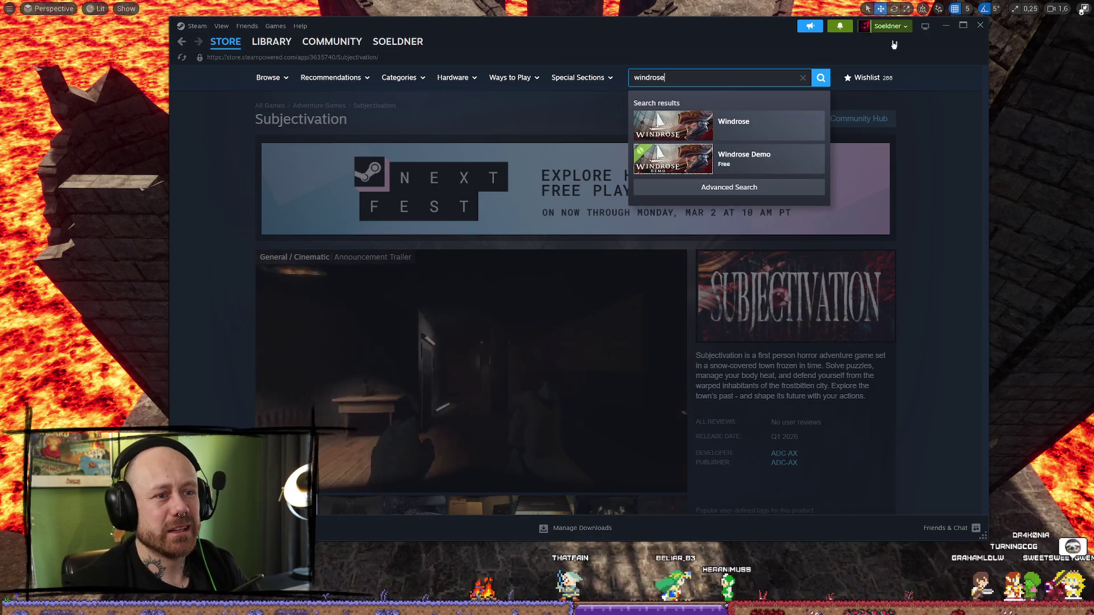
pyautogui.click(792, 123)
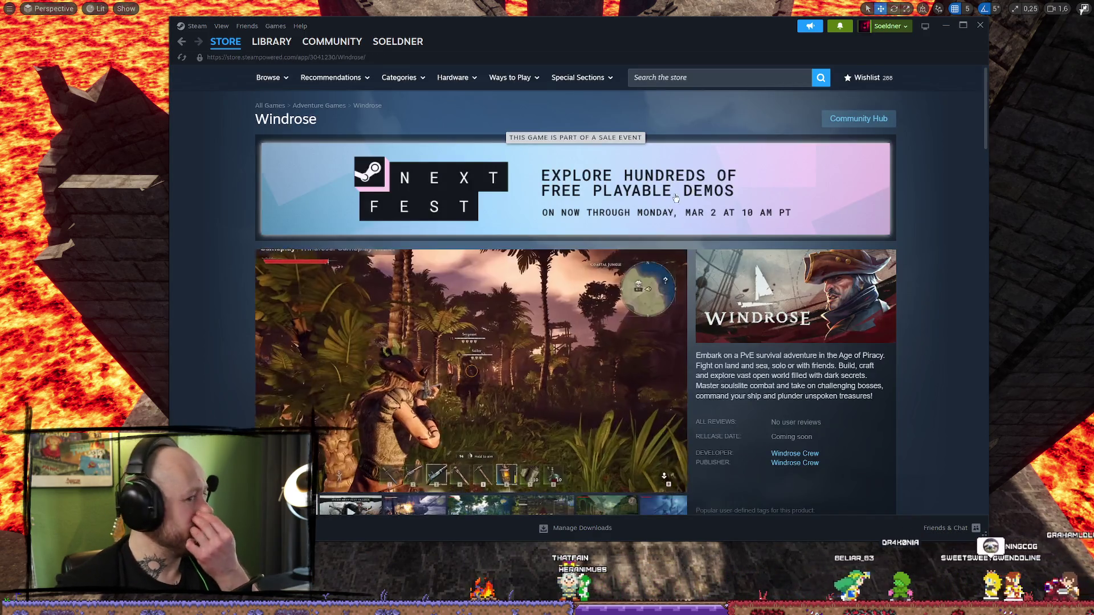
# - Scroll to the Windrose gameplay trailer and play it fullscreen
pyautogui.scroll(-2, 319, 478)
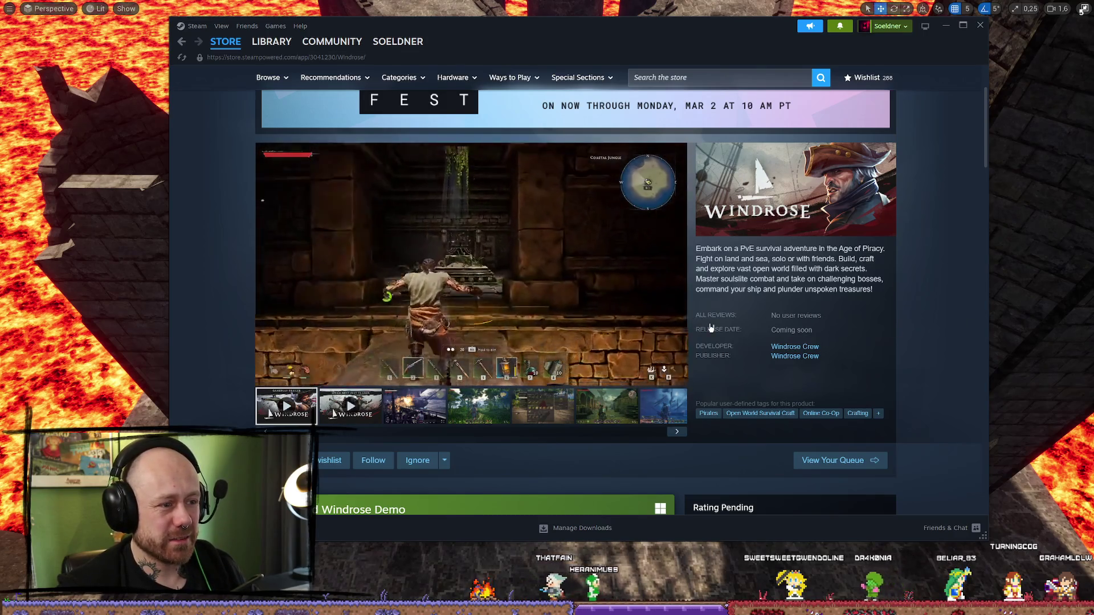
pyautogui.moveTo(420, 288)
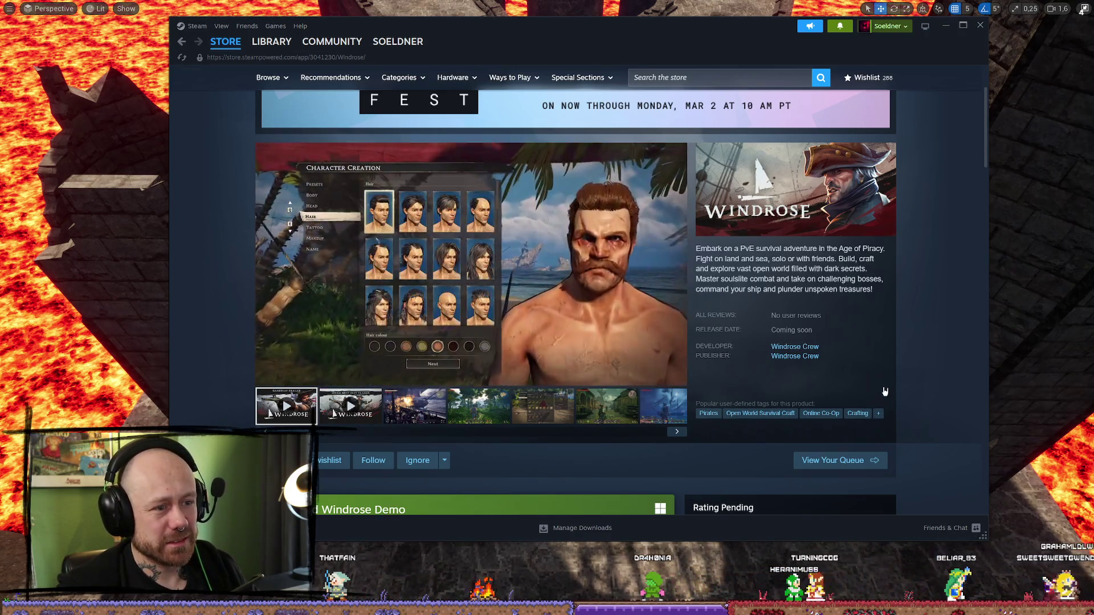
pyautogui.moveTo(487, 365)
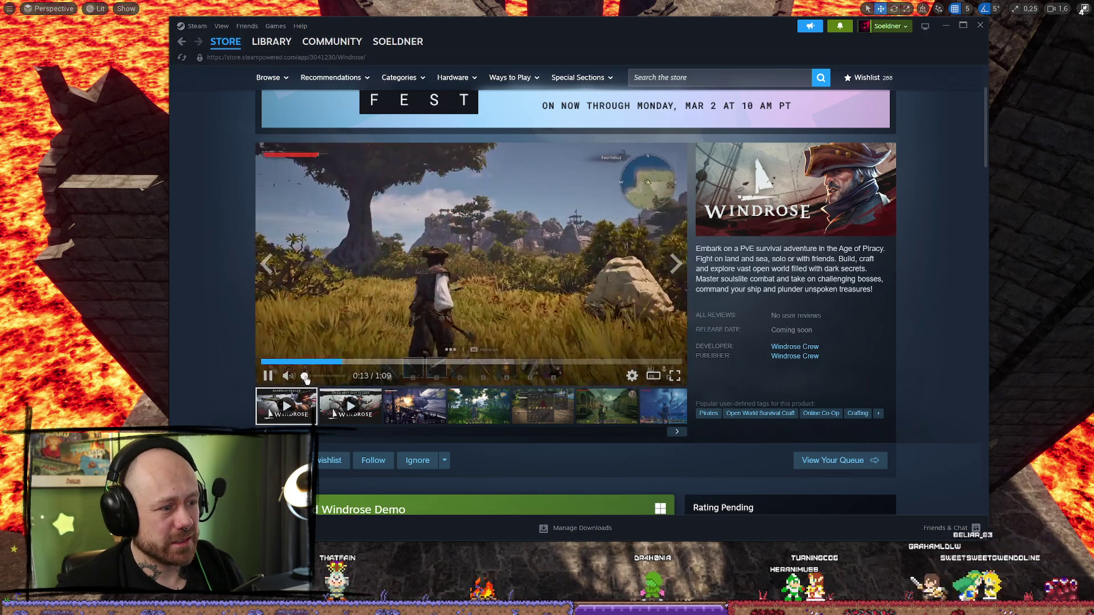
pyautogui.moveTo(307, 378)
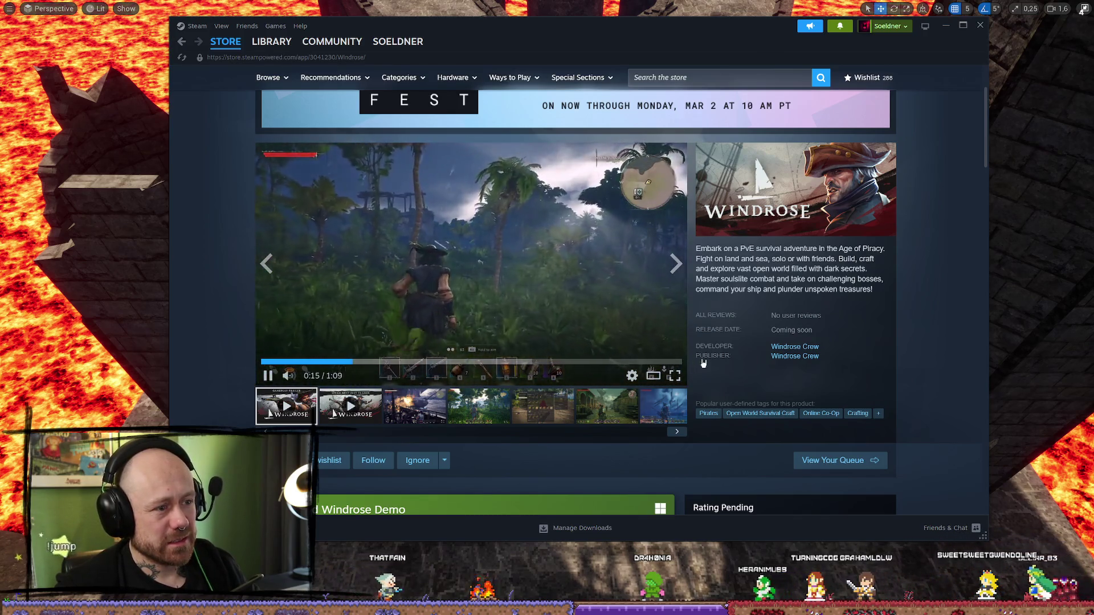
pyautogui.click(675, 376)
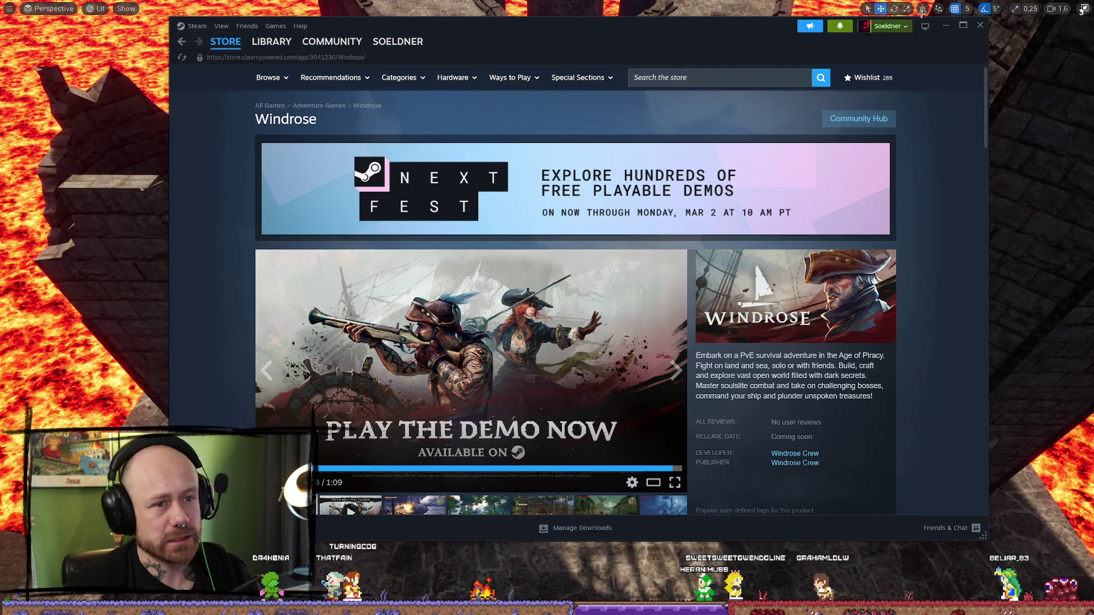
# - Scroll down the Windrose store page to the free demo offer and back up to the trailer
pyautogui.scroll(-3, 646, 203)
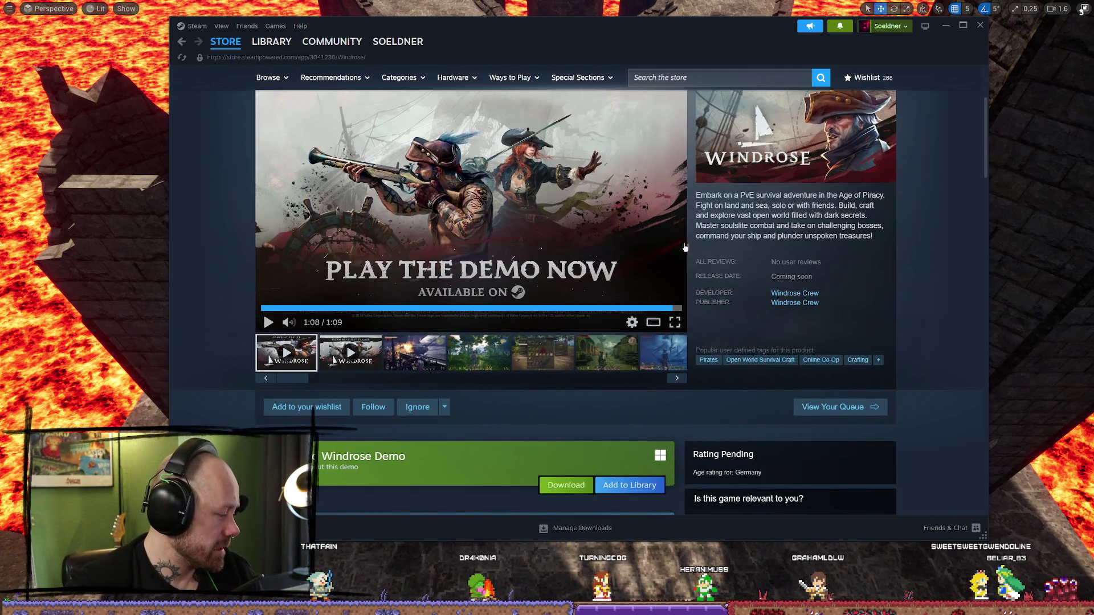
pyautogui.scroll(3, 742, 155)
pyautogui.click(712, 78)
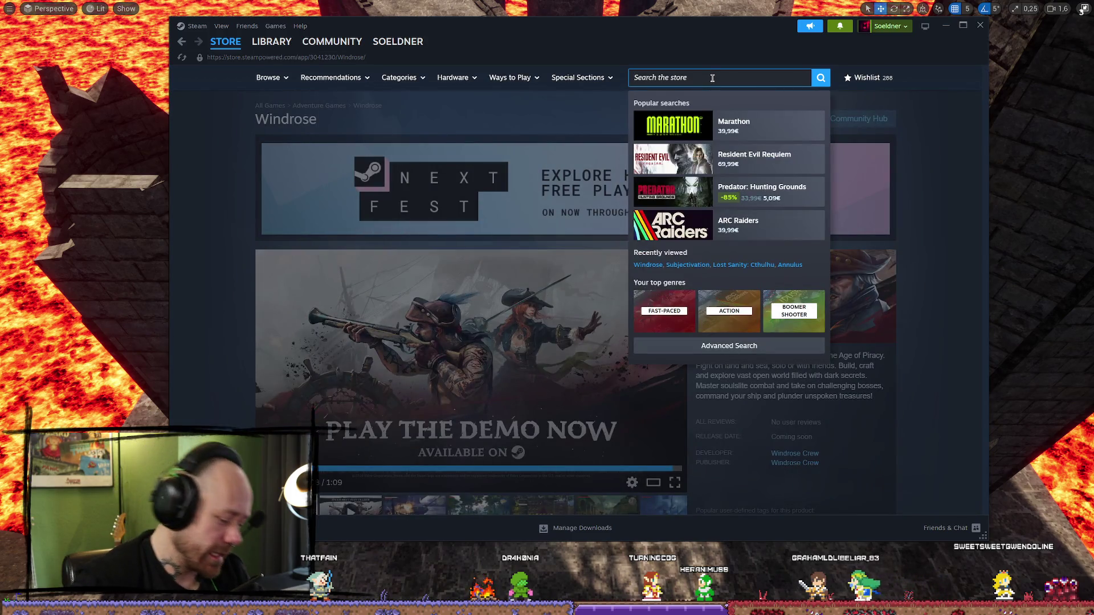
pyautogui.write('nestland')
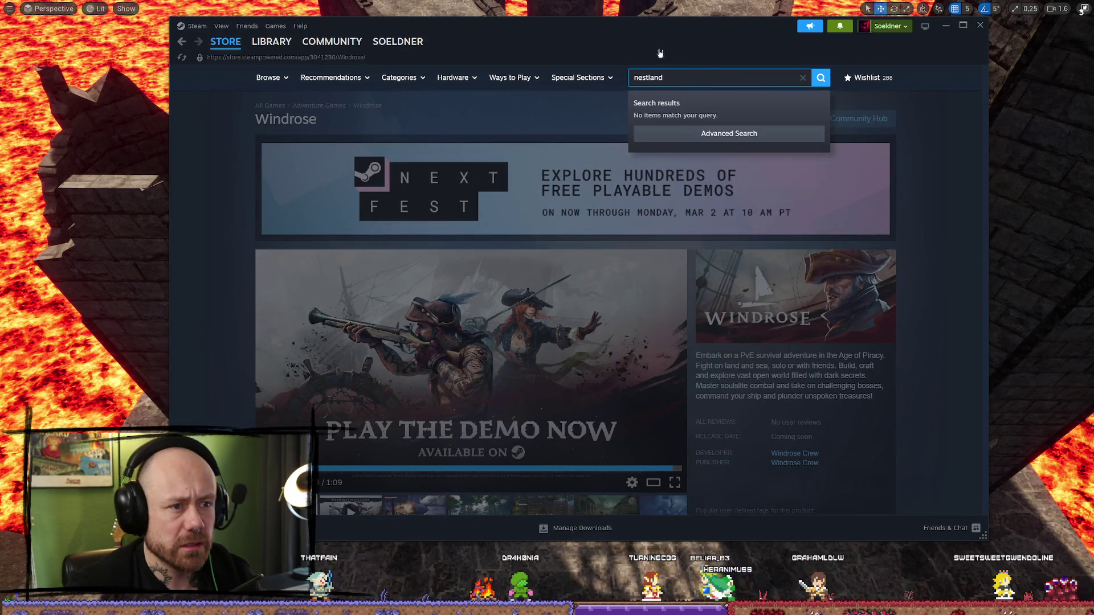
pyautogui.press('BackSpace')
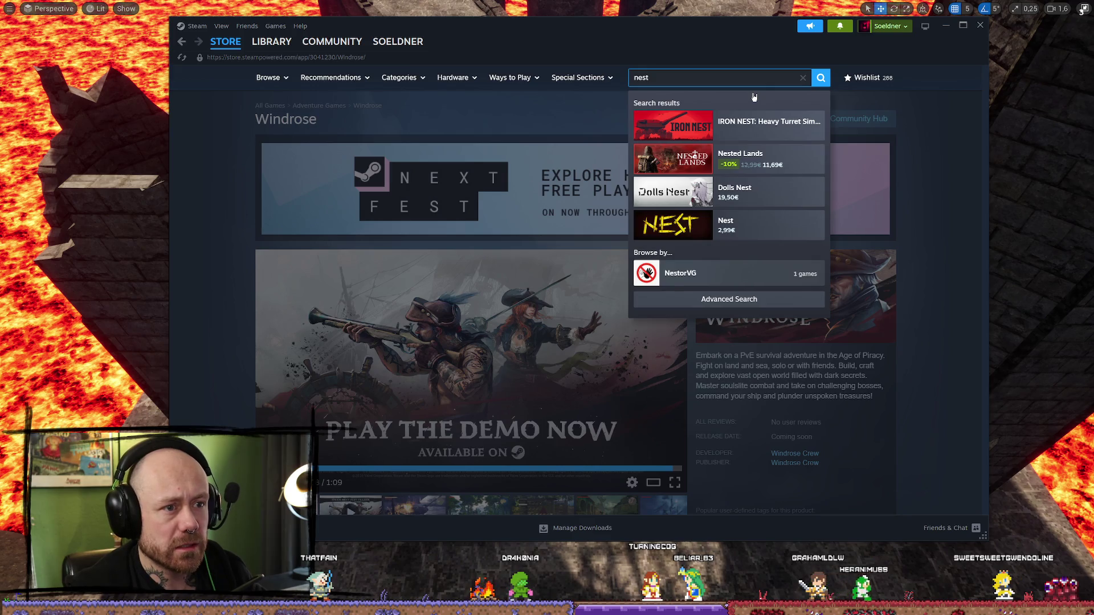
pyautogui.click(766, 159)
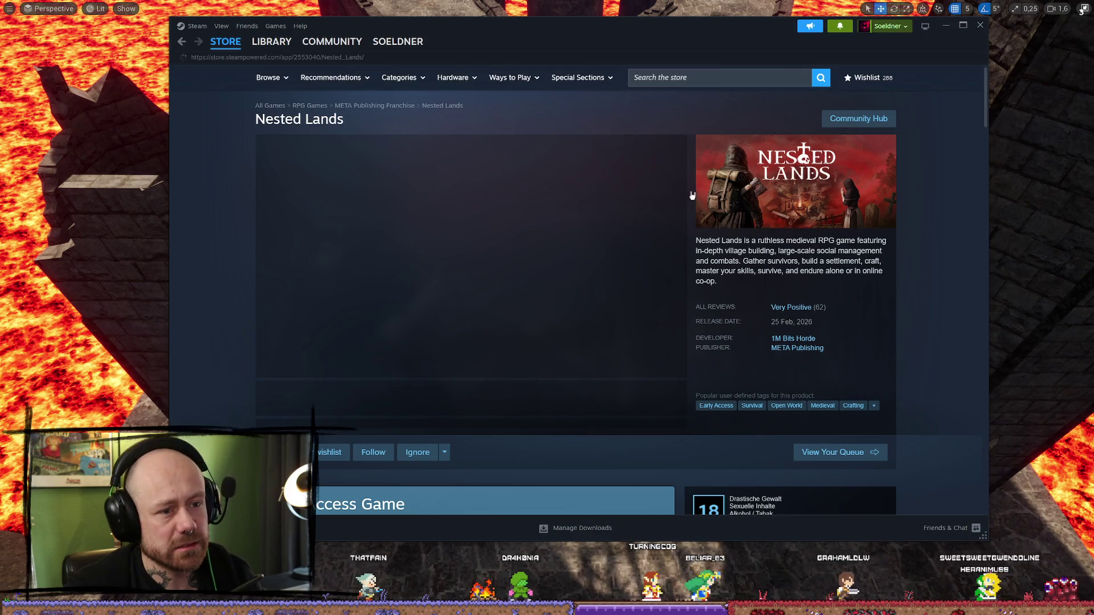
pyautogui.scroll(-3, 617, 324)
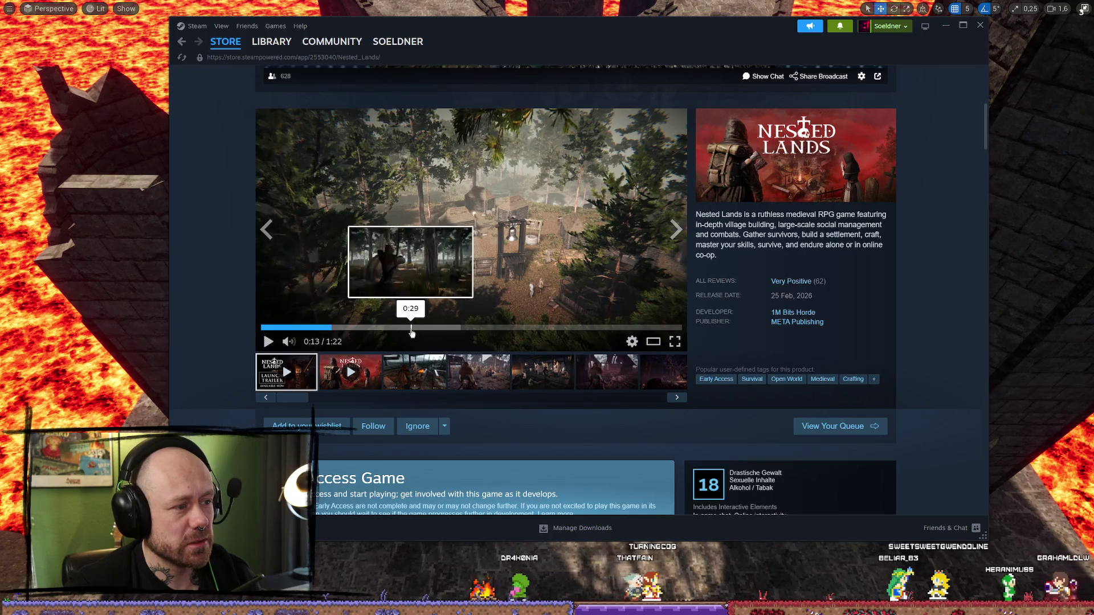
pyautogui.click(329, 328)
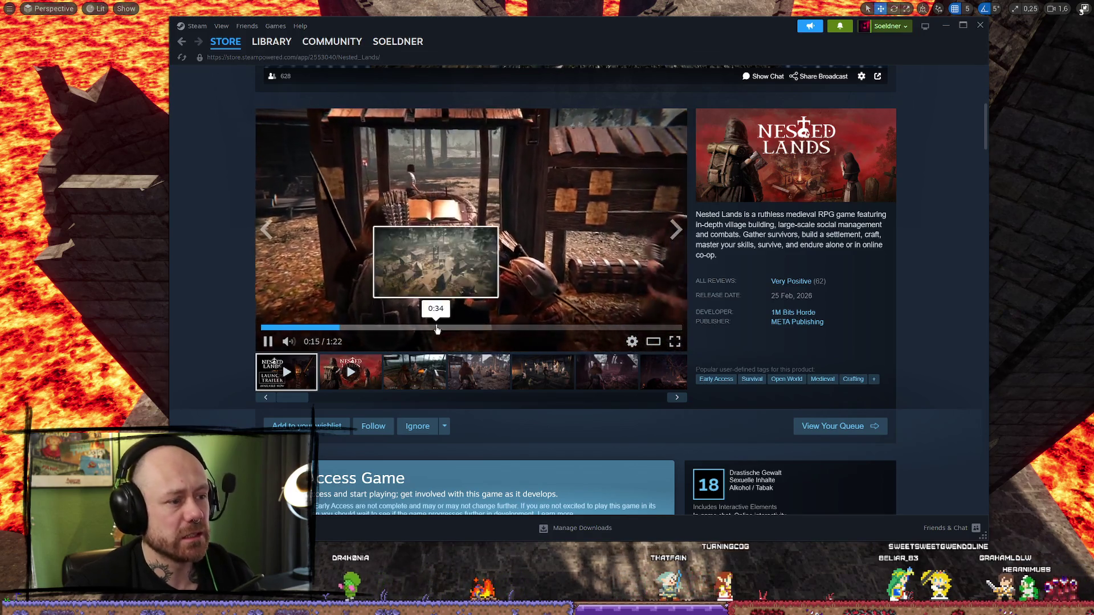
pyautogui.click(438, 328)
pyautogui.click(482, 328)
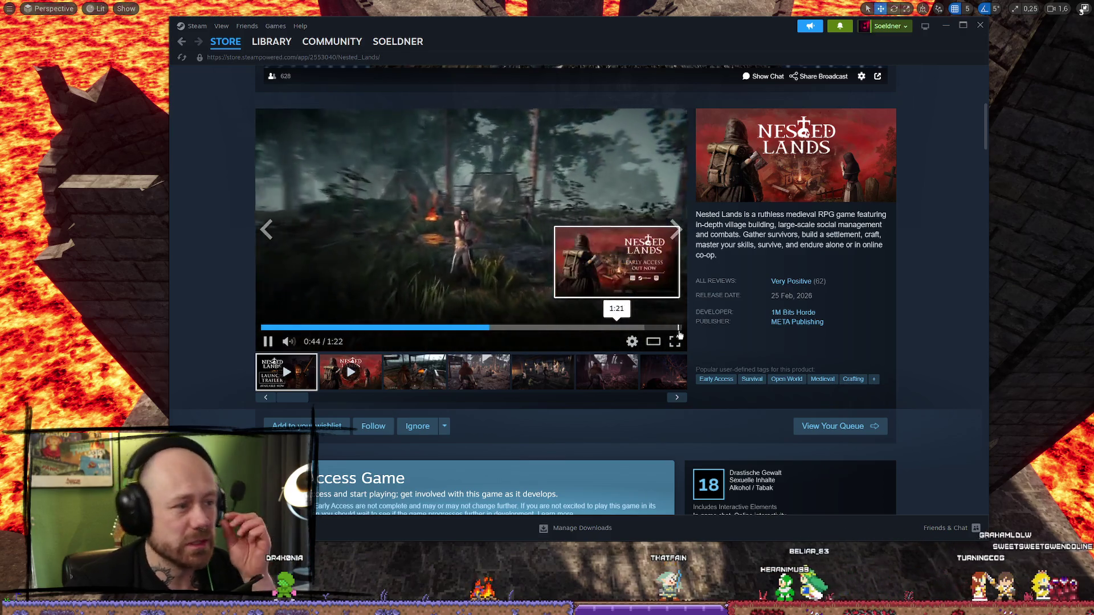
pyautogui.click(572, 328)
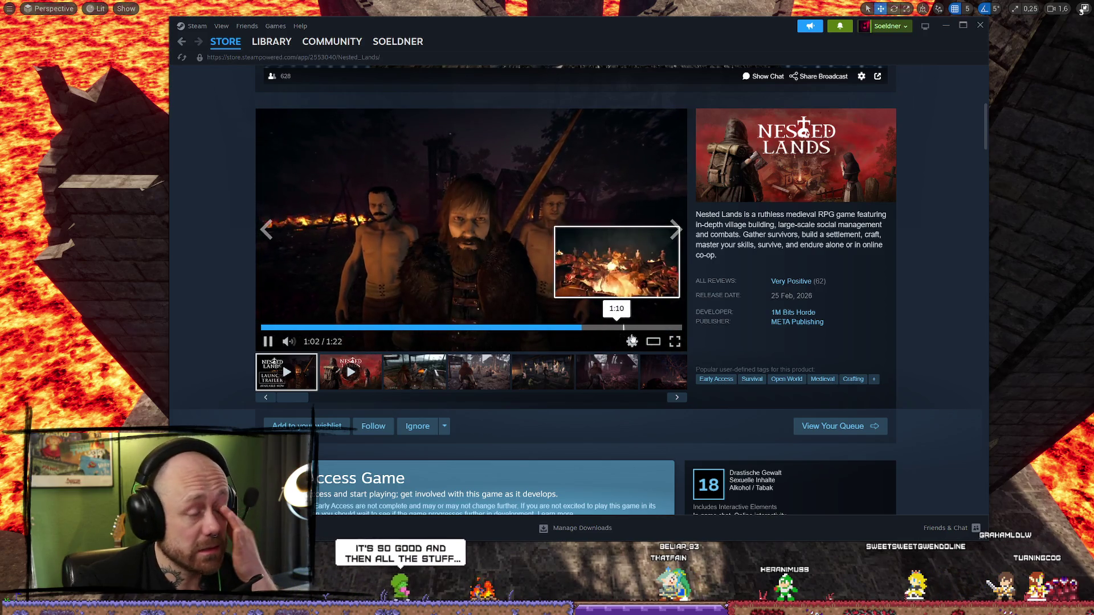
pyautogui.click(616, 328)
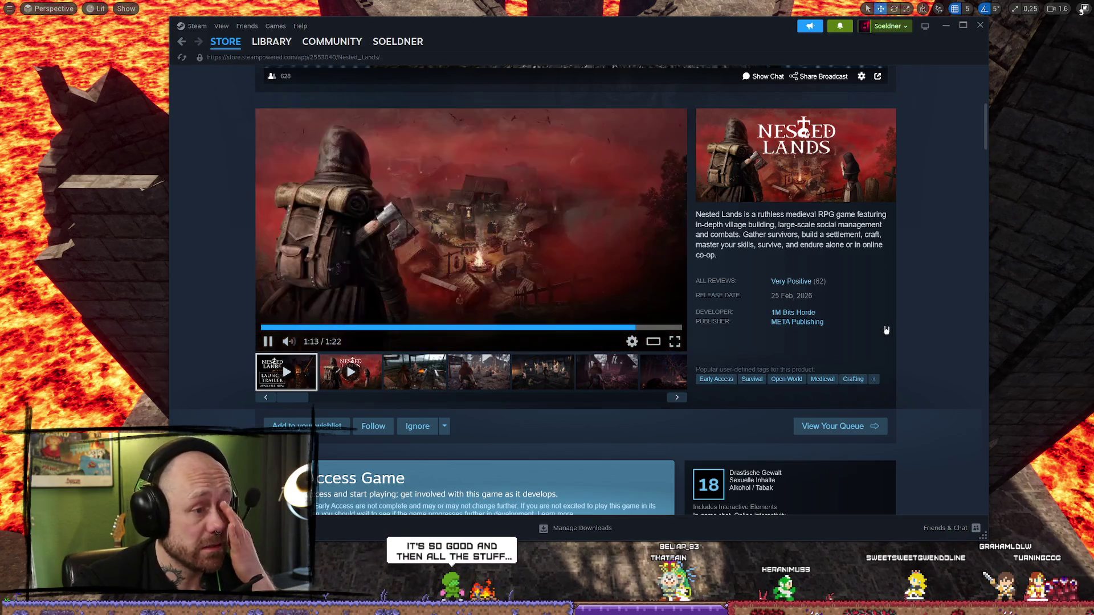
pyautogui.press('space')
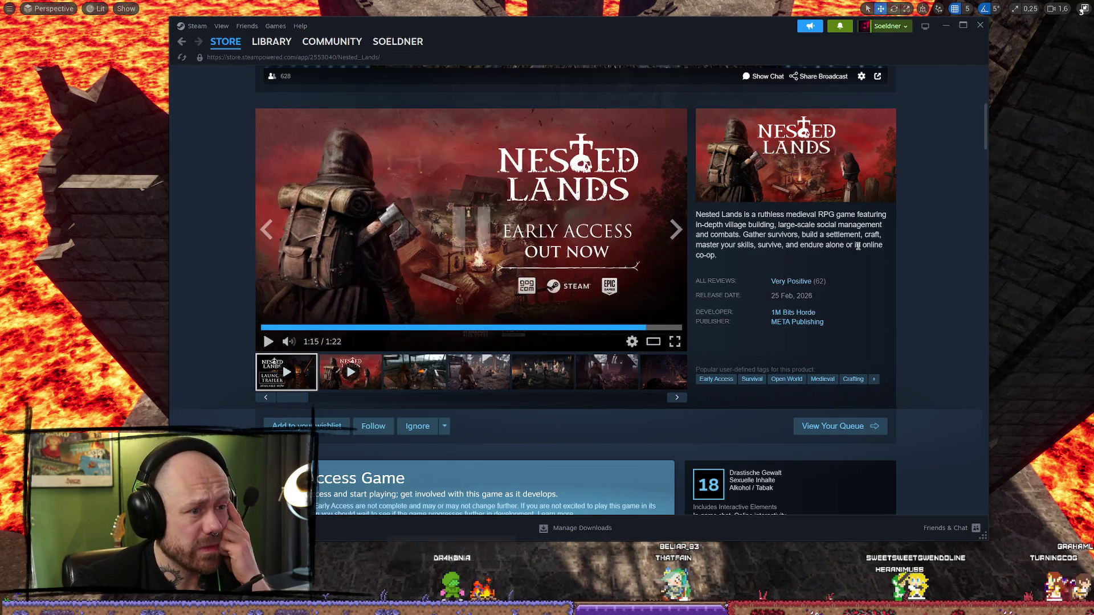
pyautogui.scroll(-10, 782, 221)
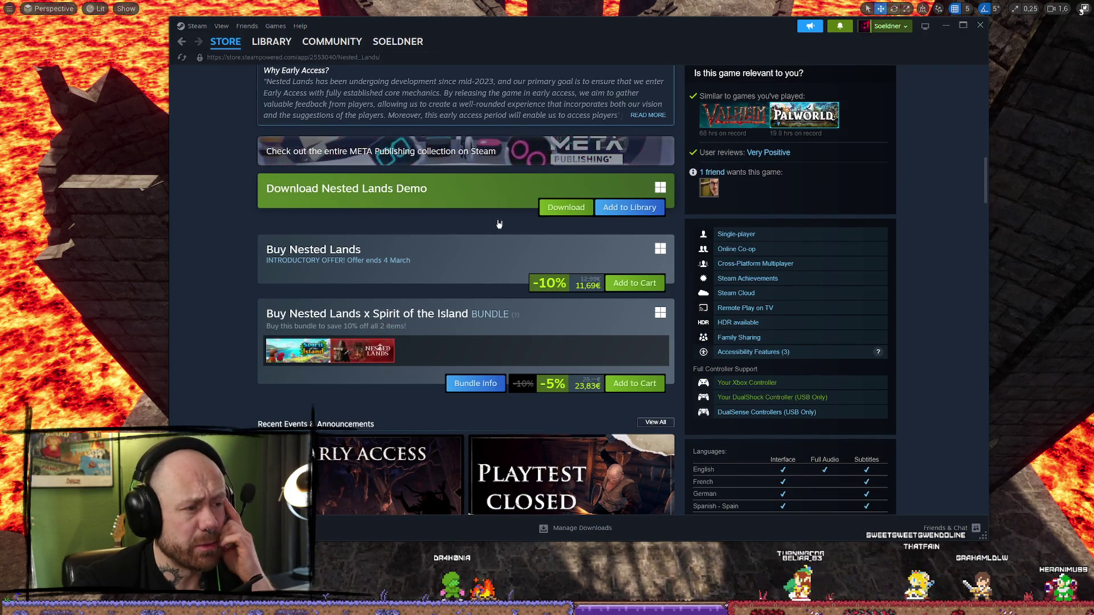
pyautogui.scroll(10, 724, 211)
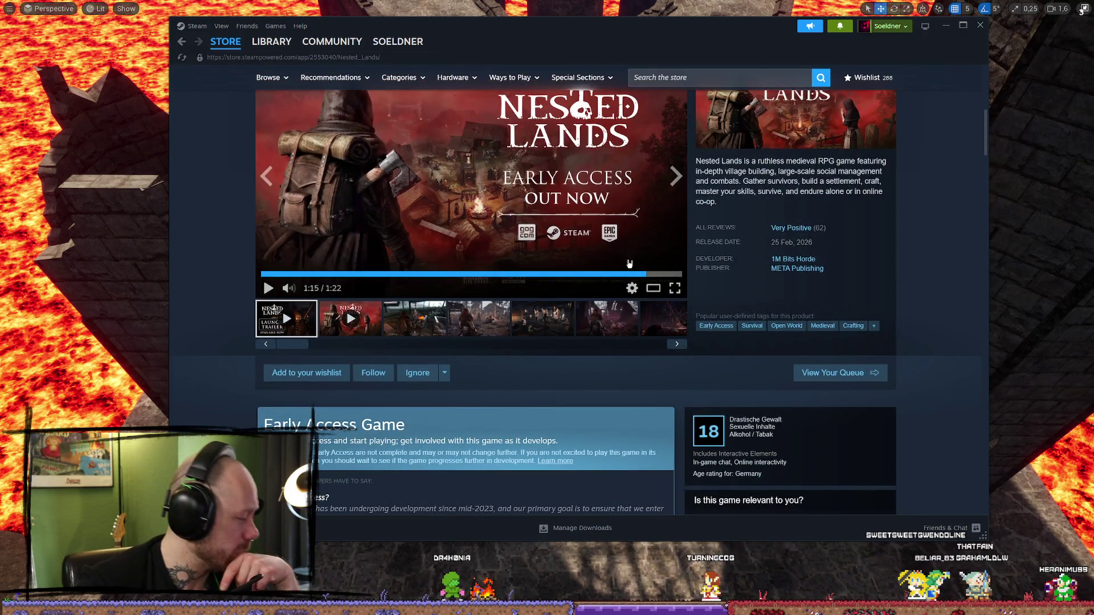
pyautogui.scroll(2, 642, 246)
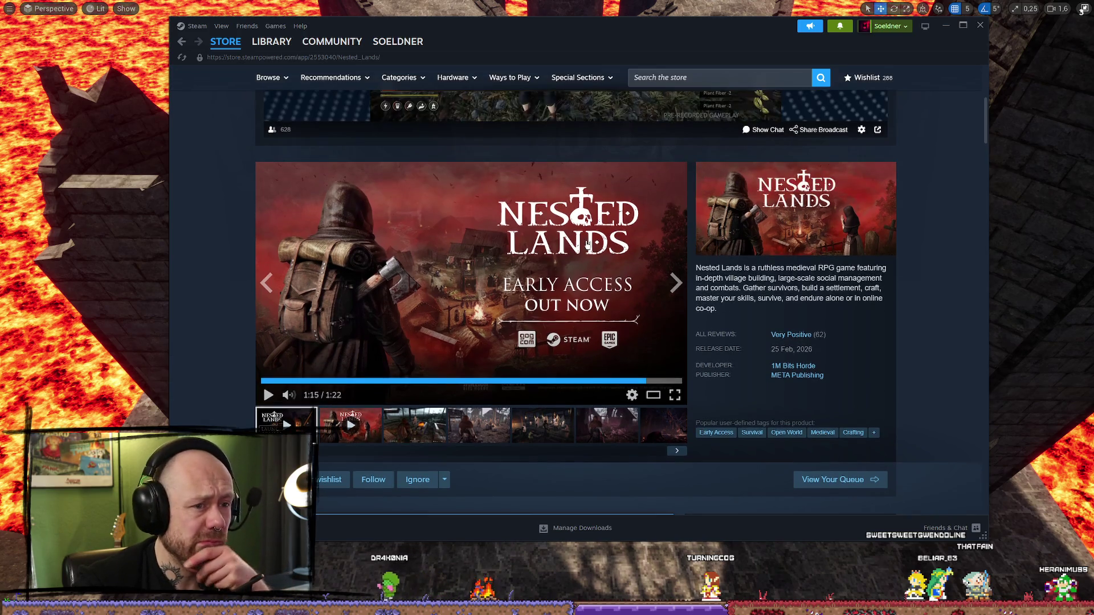
pyautogui.scroll(-3, 588, 239)
pyautogui.scroll(2, 588, 239)
pyautogui.scroll(-4, 358, 188)
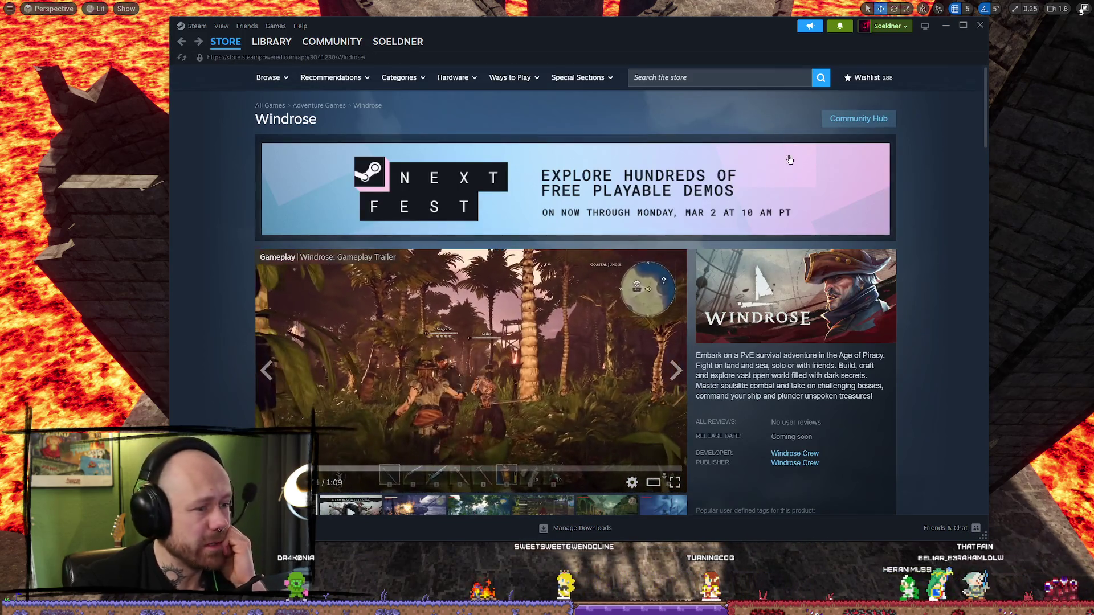
# - Search the Steam store for 'burglin' and open the Burglin' Gnomes page
pyautogui.click(743, 79)
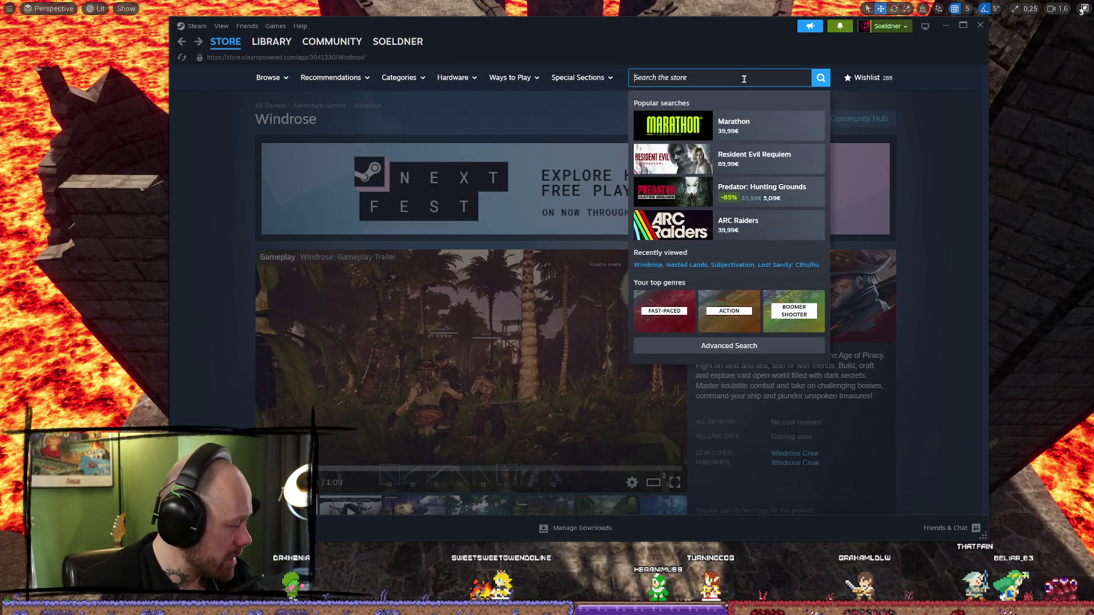
pyautogui.write('burglin')
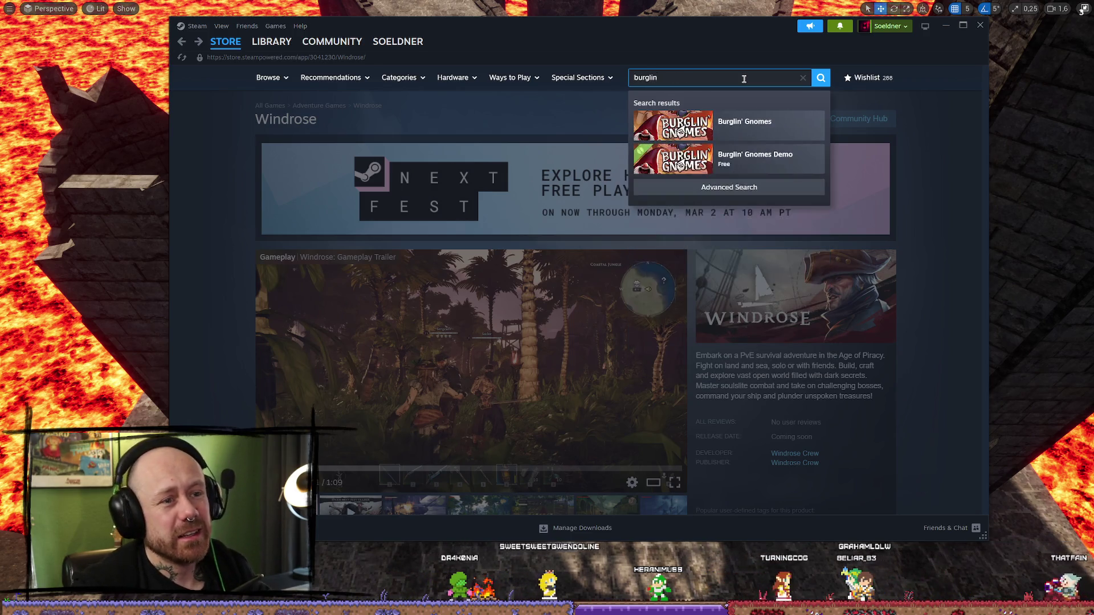
pyautogui.click(813, 119)
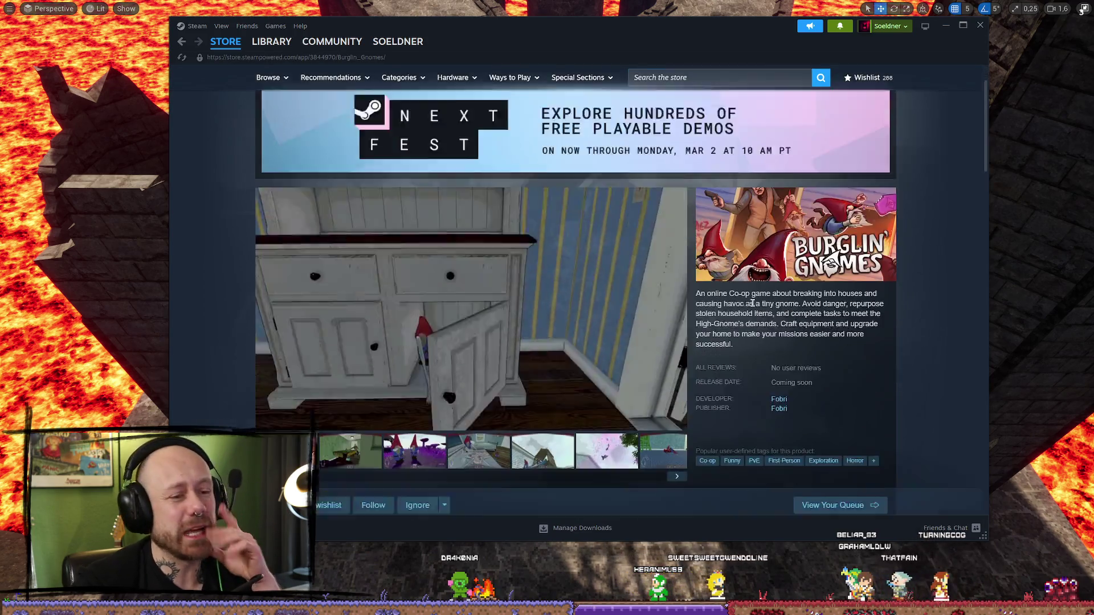
# - Play the Burglin' Gnomes trailer, skip to 0:20, and pause it at 0:42
pyautogui.scroll(-3, 421, 289)
pyautogui.click(421, 289)
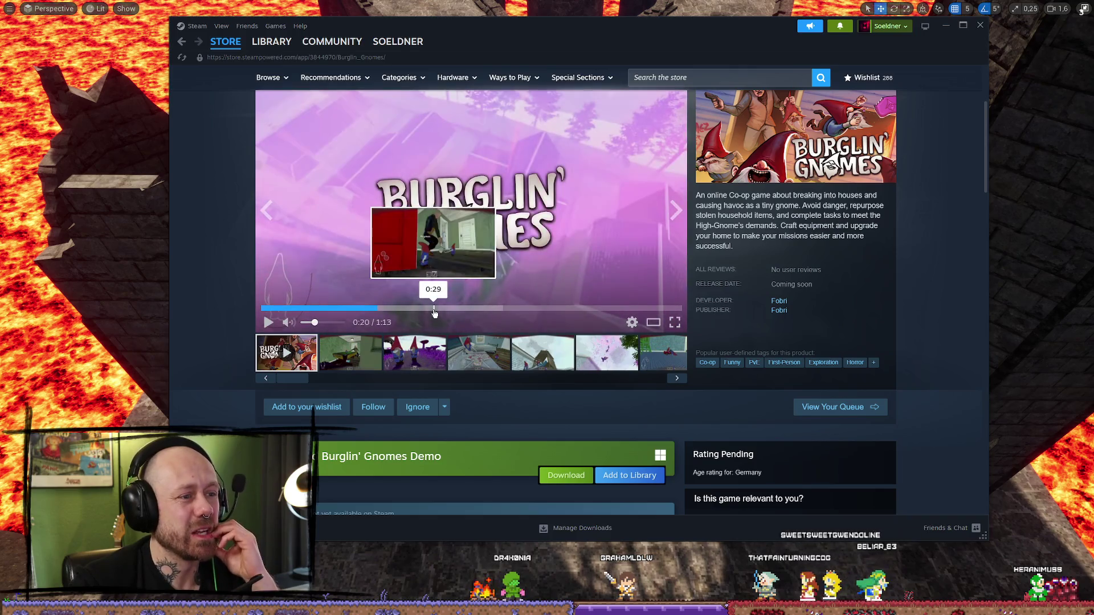
pyautogui.click(377, 309)
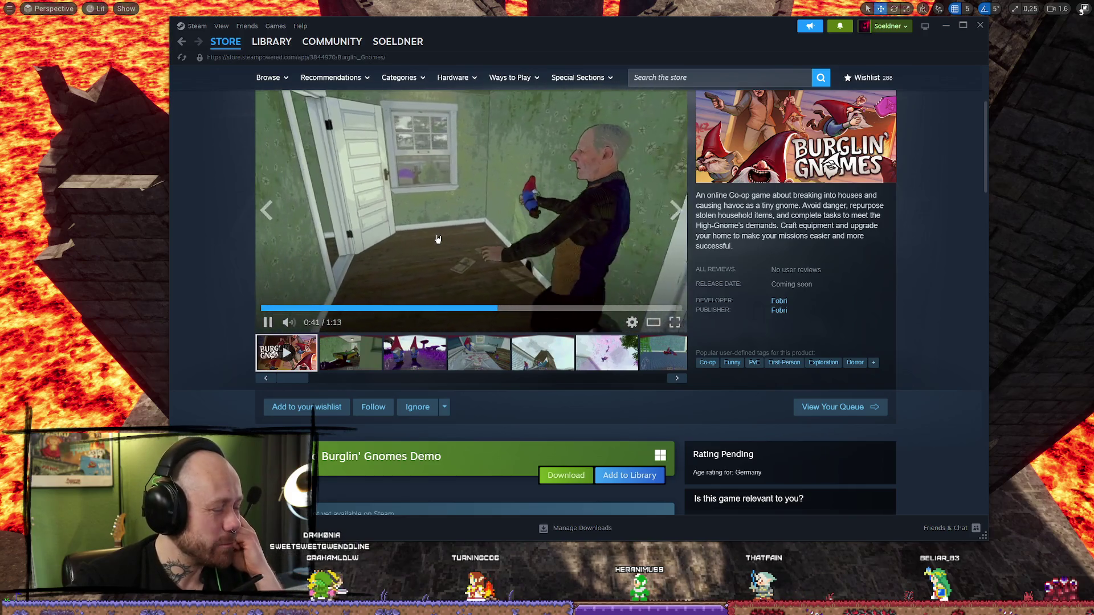
pyautogui.click(447, 222)
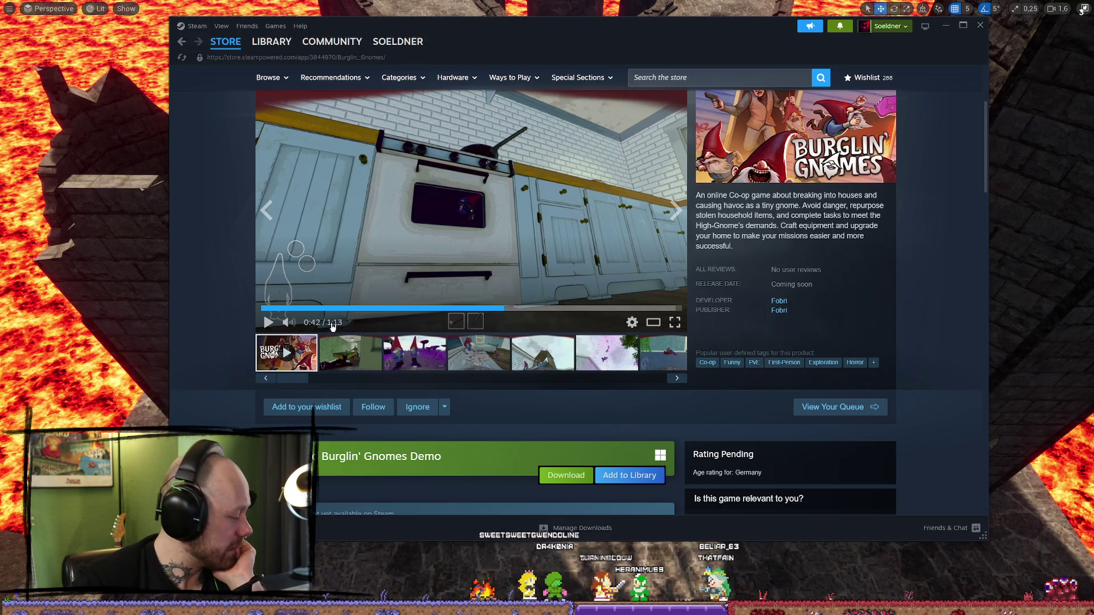
pyautogui.click(720, 83)
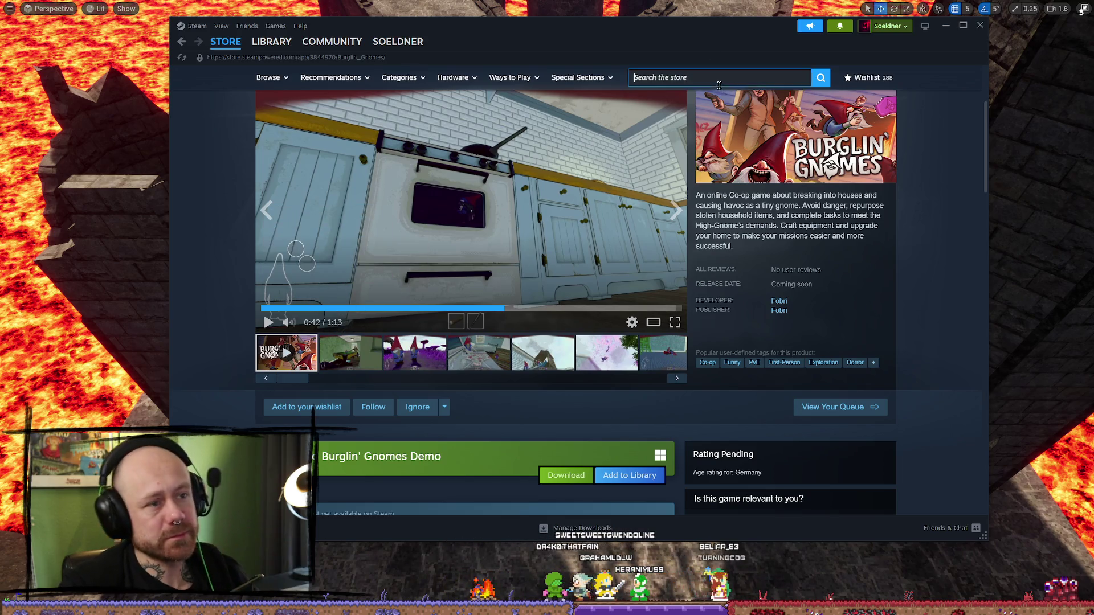
# - Search for 'dunder' and open the Dunderbeck store page
pyautogui.write('dun')
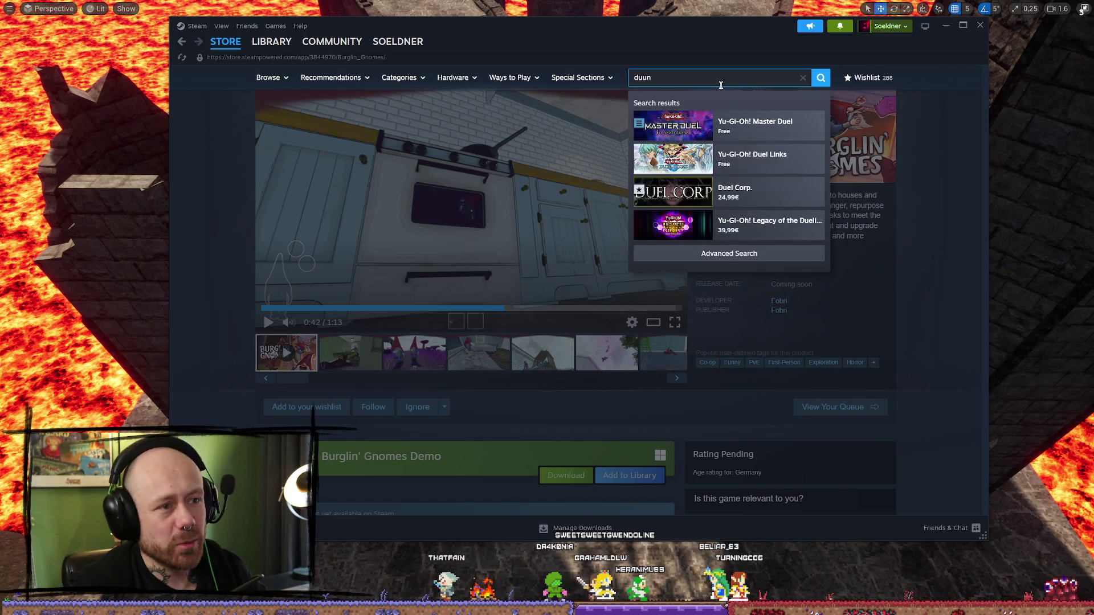
pyautogui.write('nder')
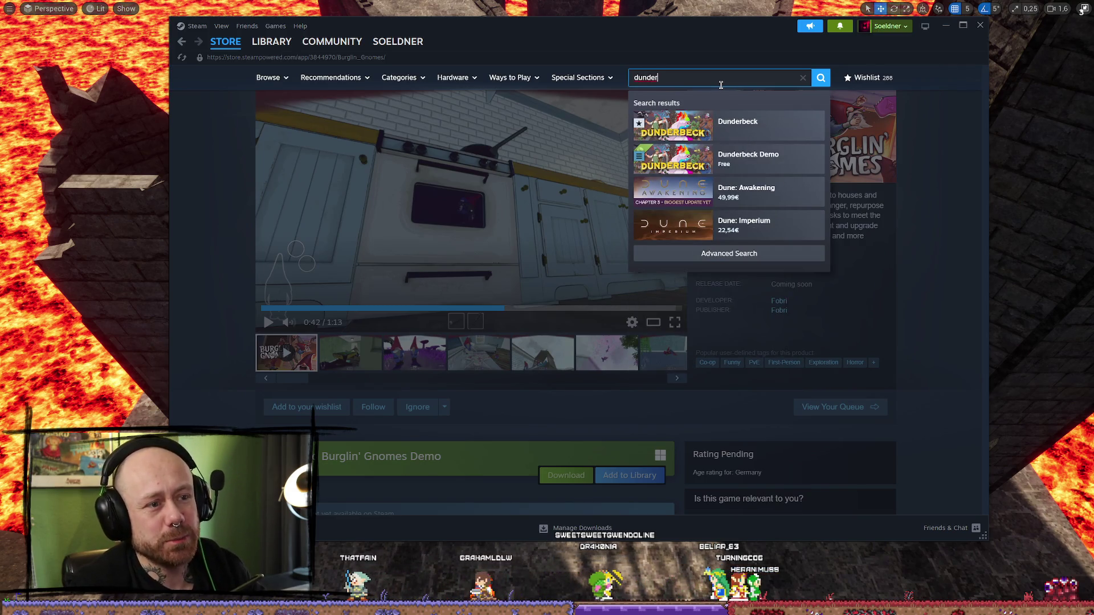
pyautogui.click(756, 117)
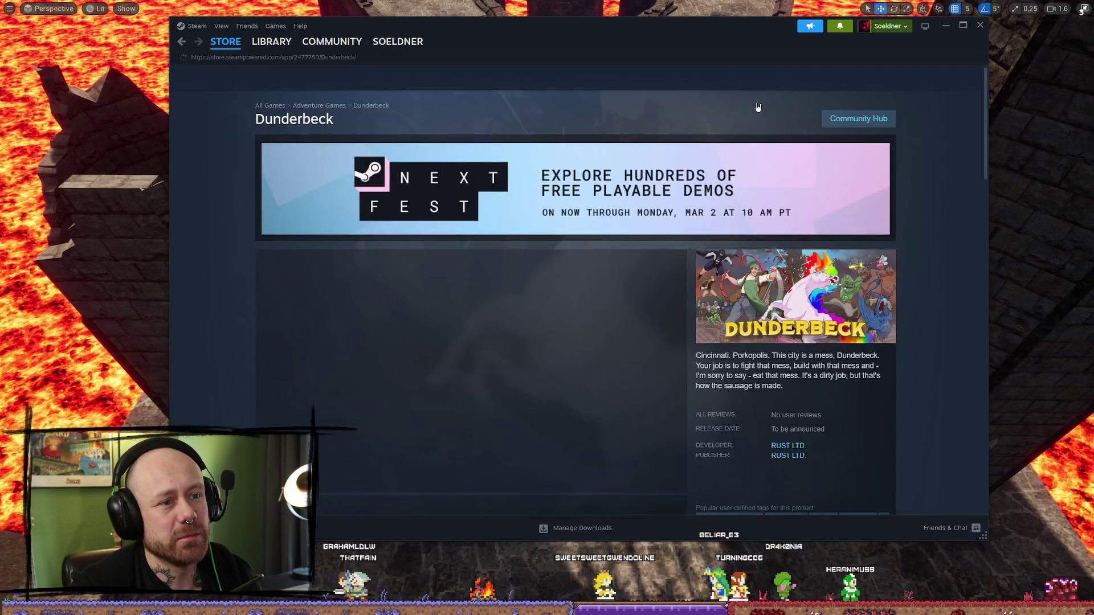
pyautogui.scroll(-2, 557, 261)
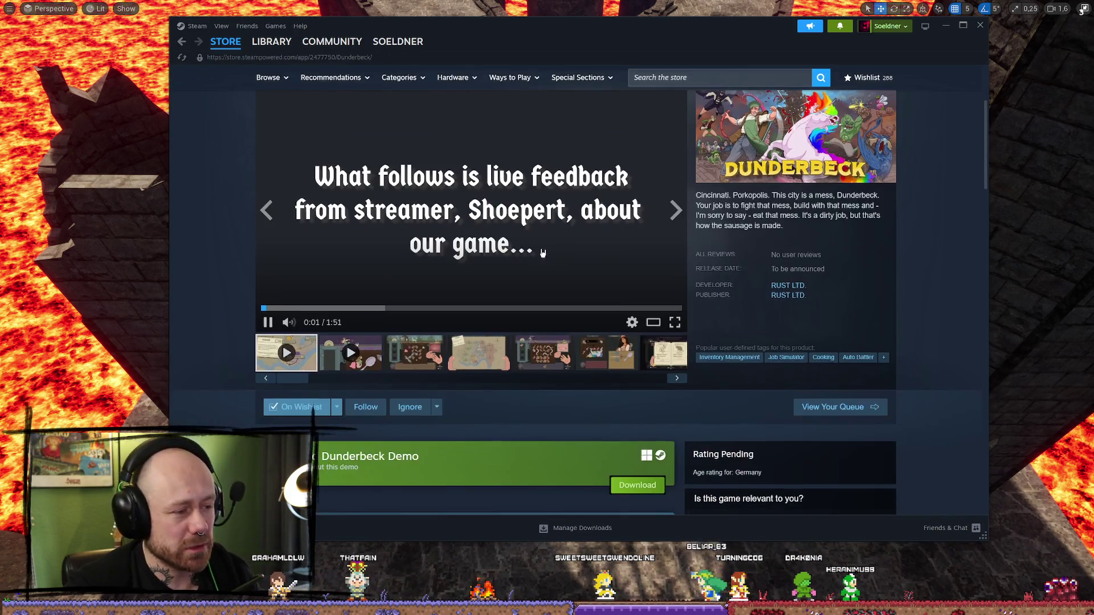
# - Skip ahead in the Dunderbeck trailer, turn the volume up, and pause at 1:22
pyautogui.click(349, 308)
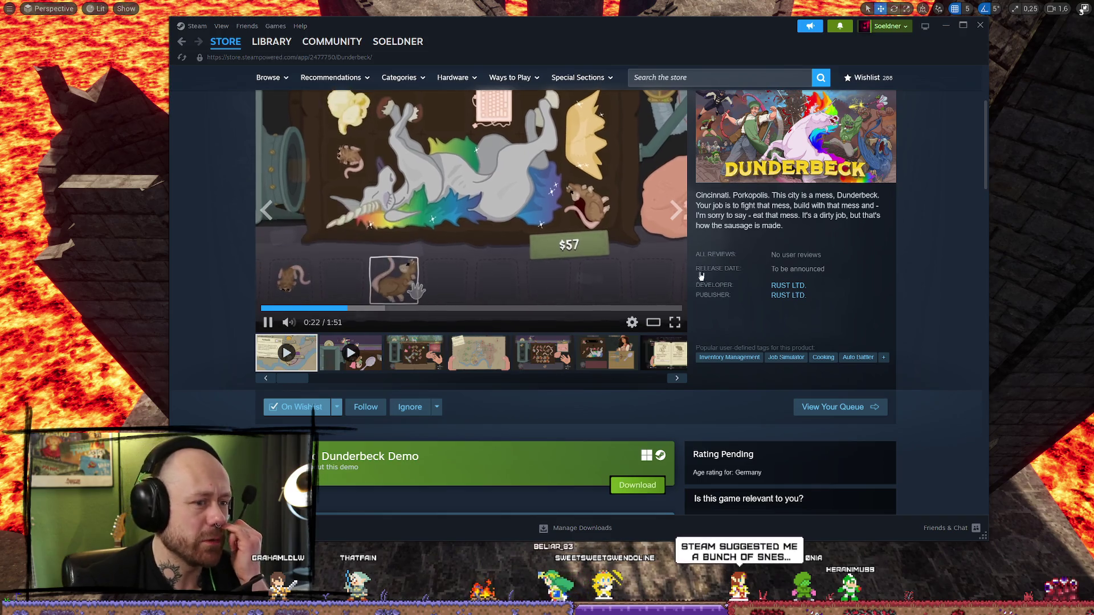
pyautogui.scroll(3, 581, 229)
pyautogui.scroll(-2, 403, 334)
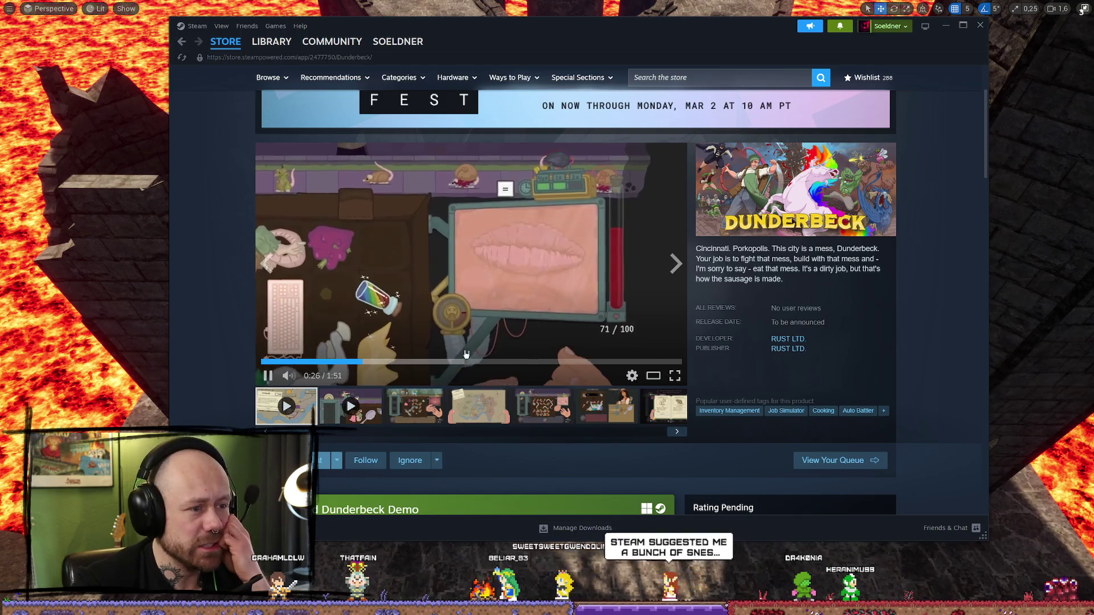
pyautogui.click(333, 376)
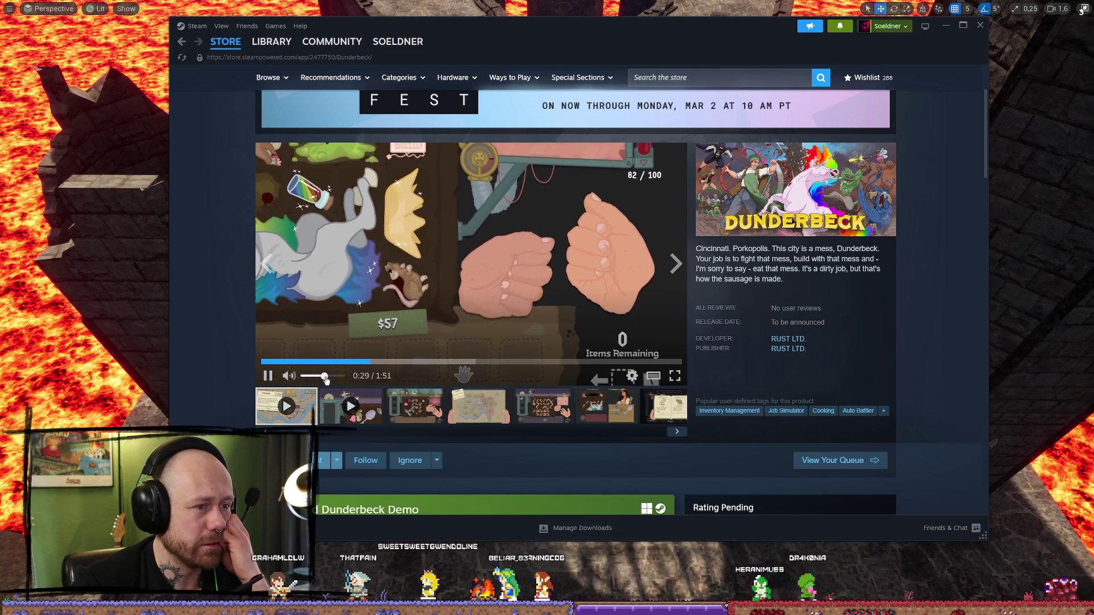
pyautogui.click(409, 363)
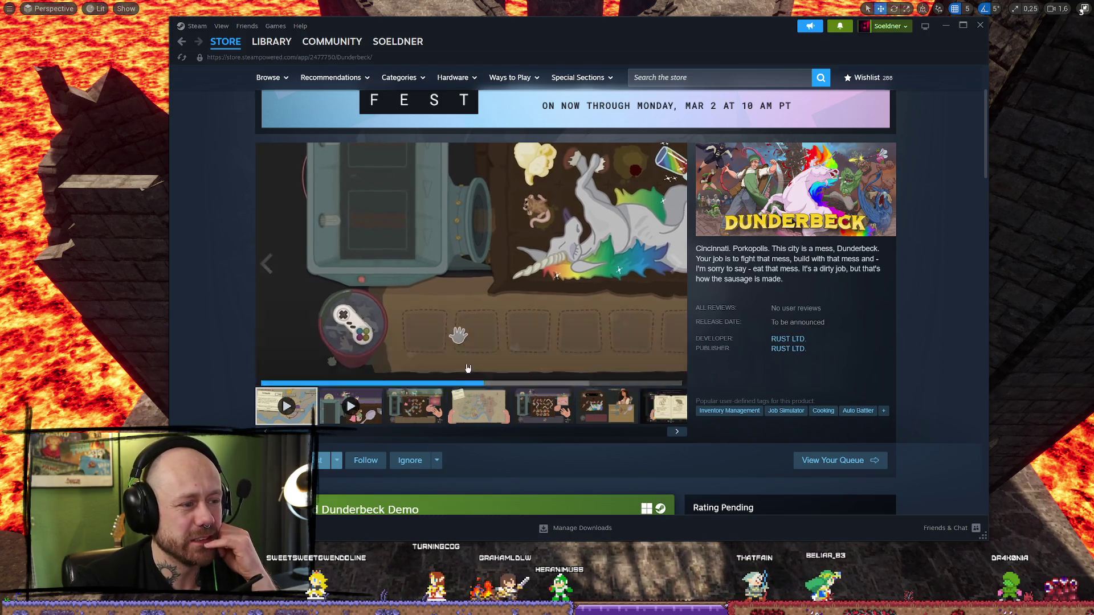
pyautogui.scroll(2, 473, 354)
pyautogui.scroll(-2, 473, 354)
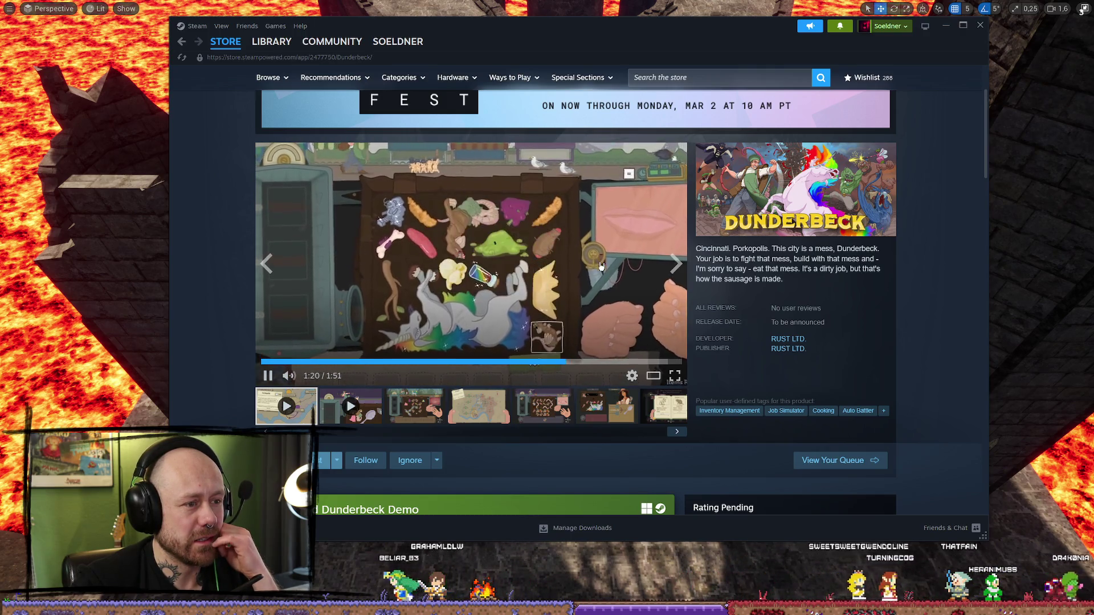
pyautogui.click(510, 306)
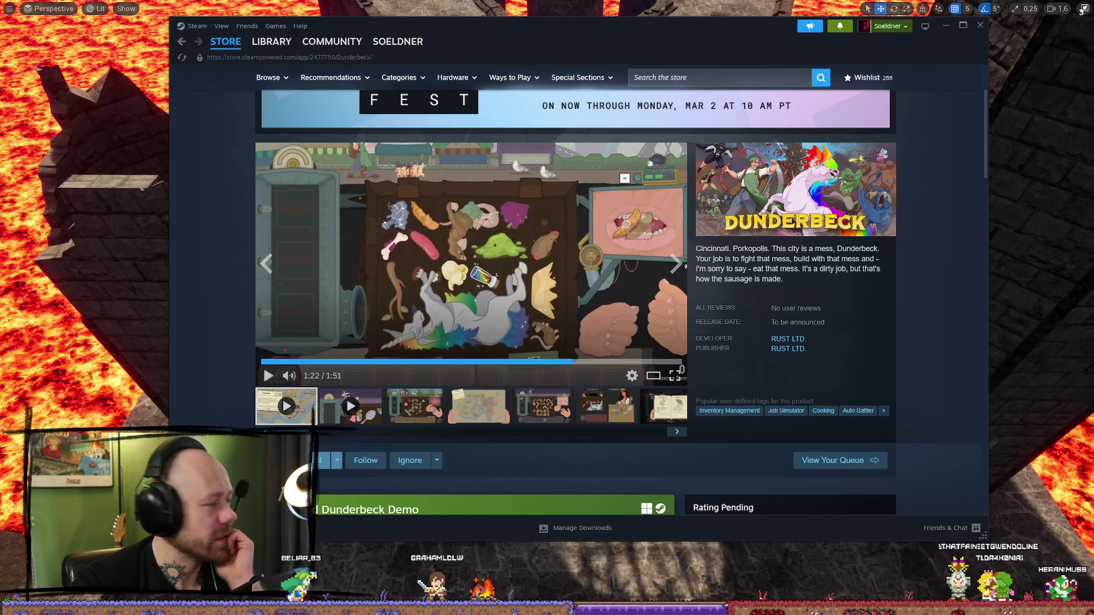
# - Search the store for 'escape from the backrooms' and open the Escape the Backrooms page
pyautogui.click(716, 77)
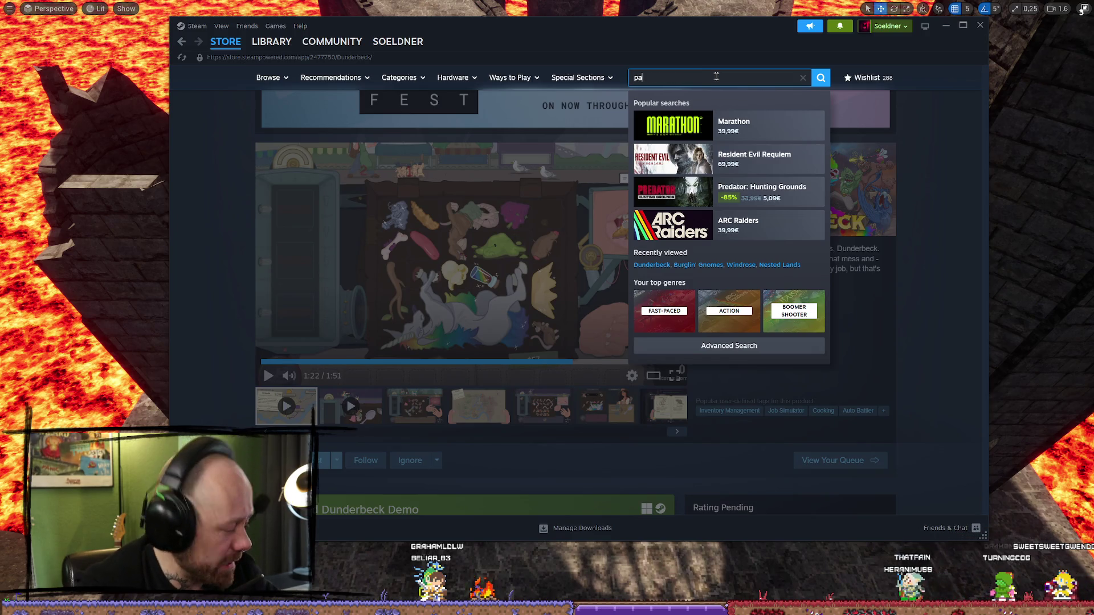
pyautogui.press('BackSpace')
pyautogui.press('BackSpace')
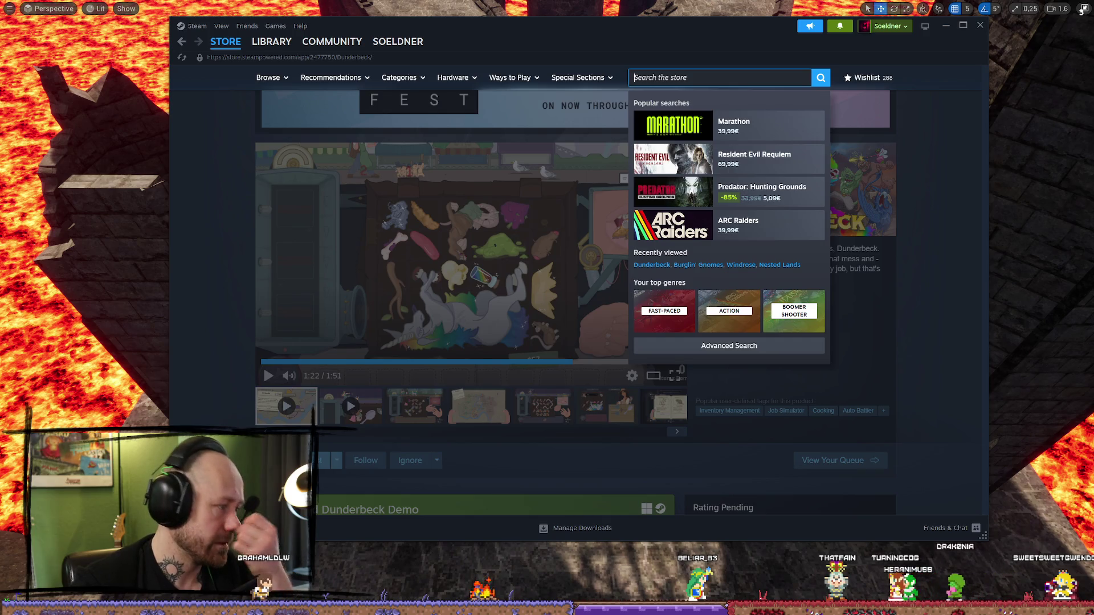
pyautogui.press('Escape')
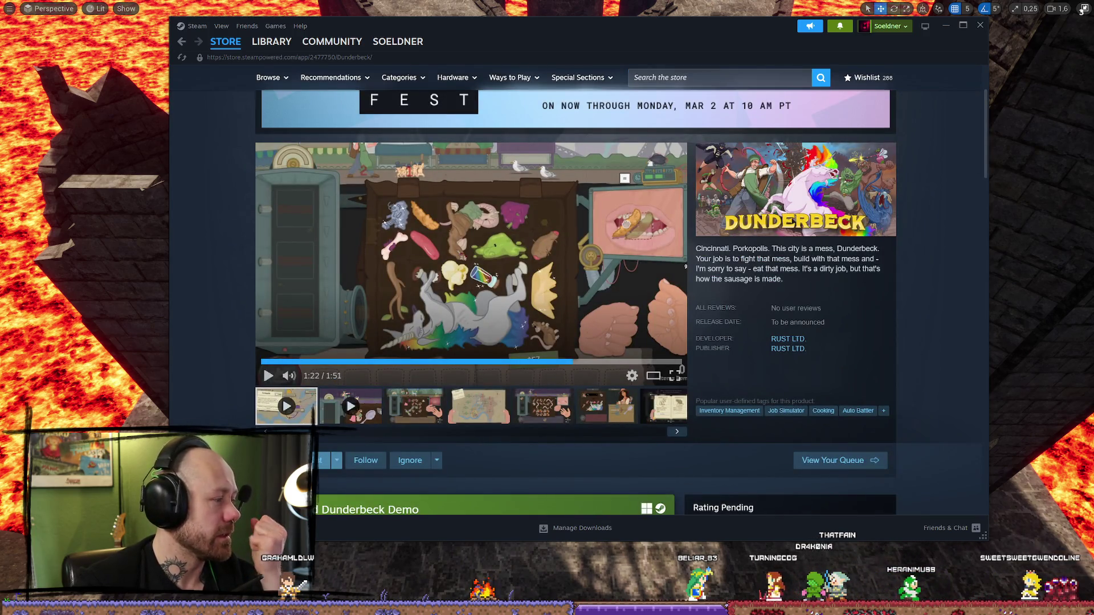
pyautogui.click(724, 77)
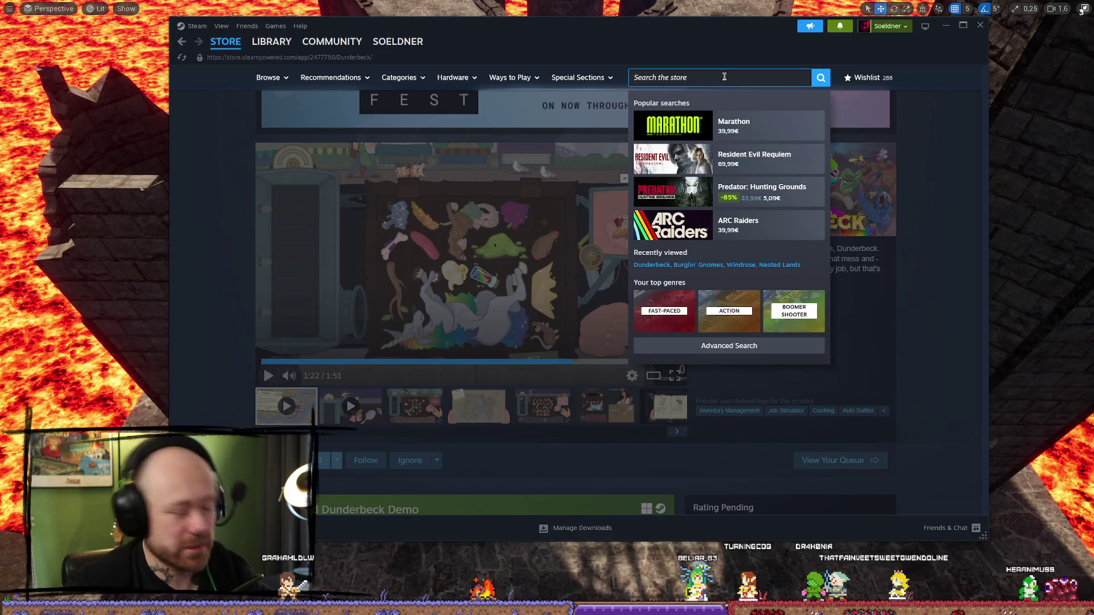
pyautogui.write('escape fr')
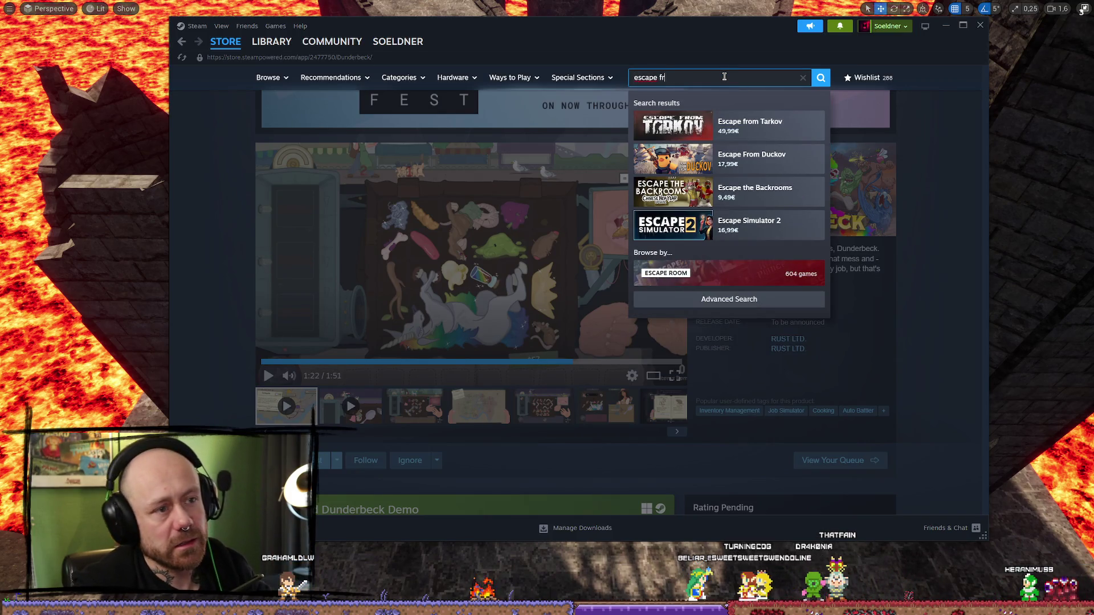
pyautogui.write('om')
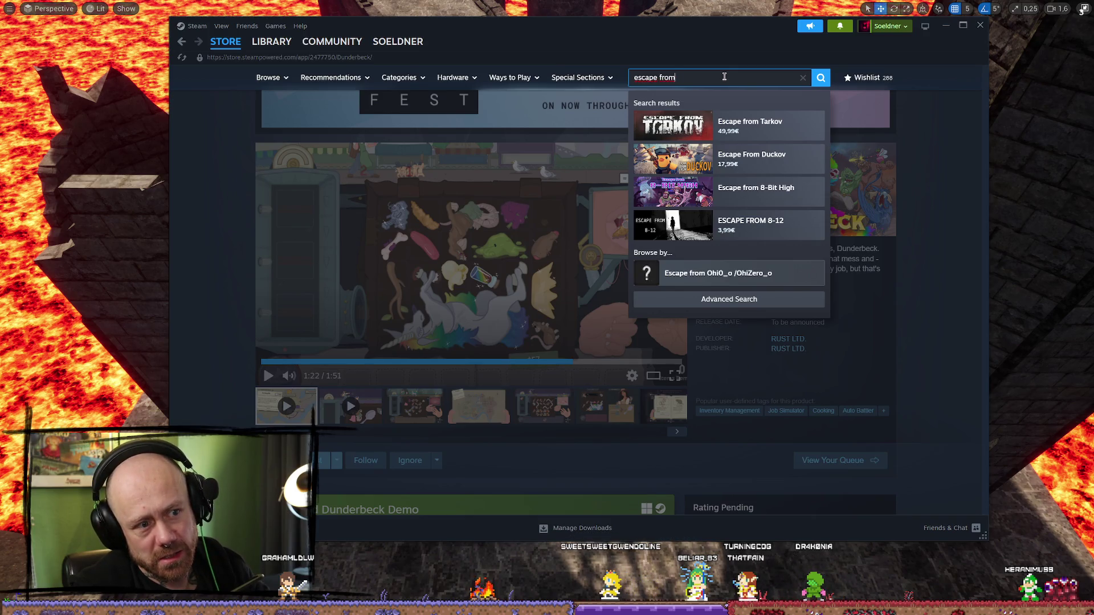
pyautogui.write(' the back')
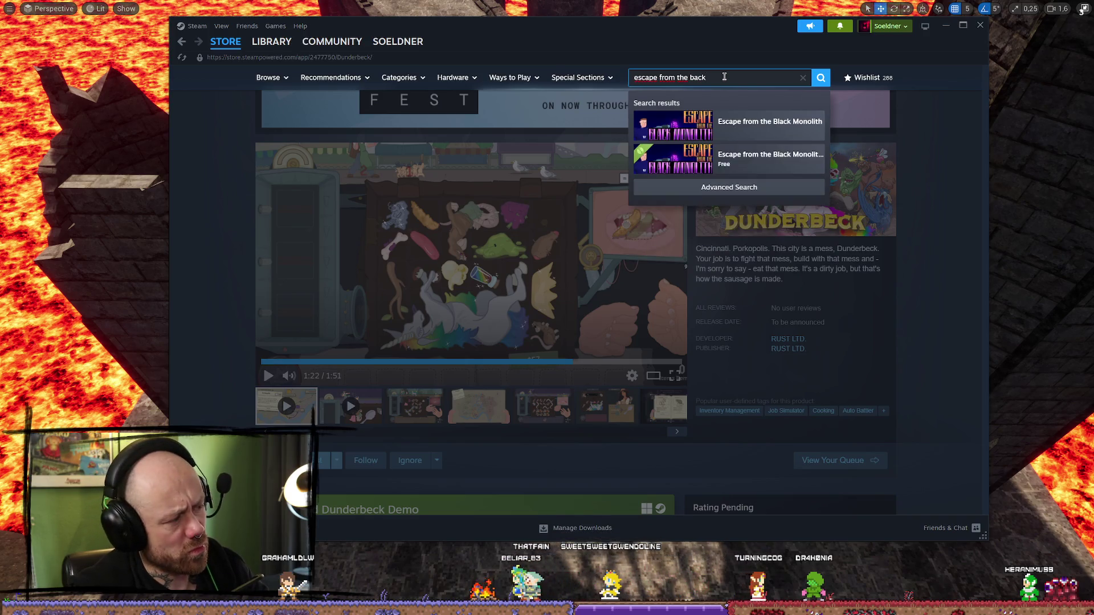
pyautogui.write('ro')
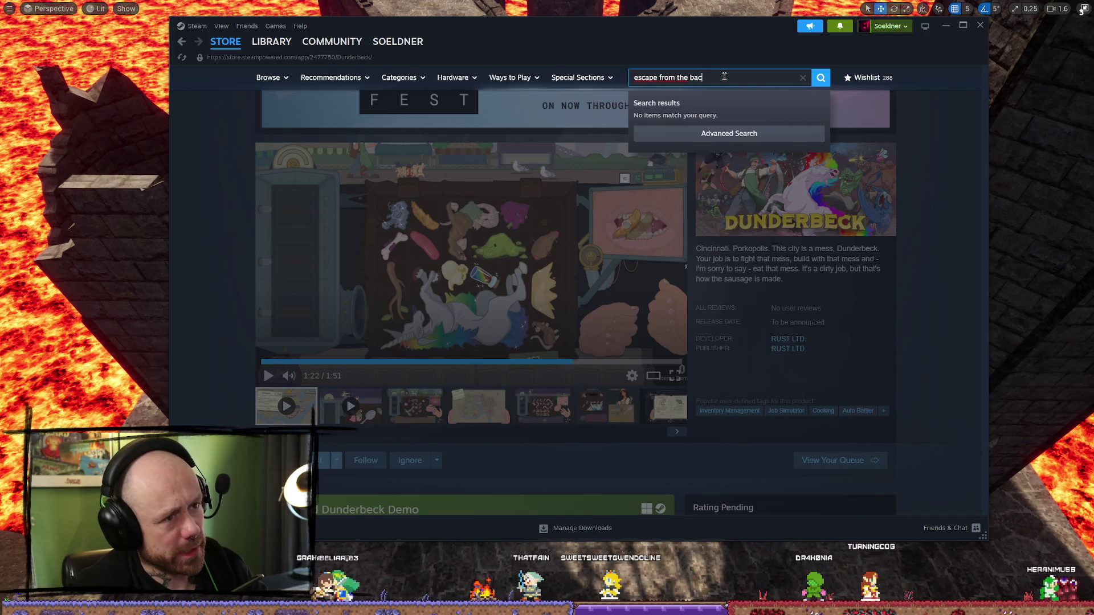
pyautogui.write('oms')
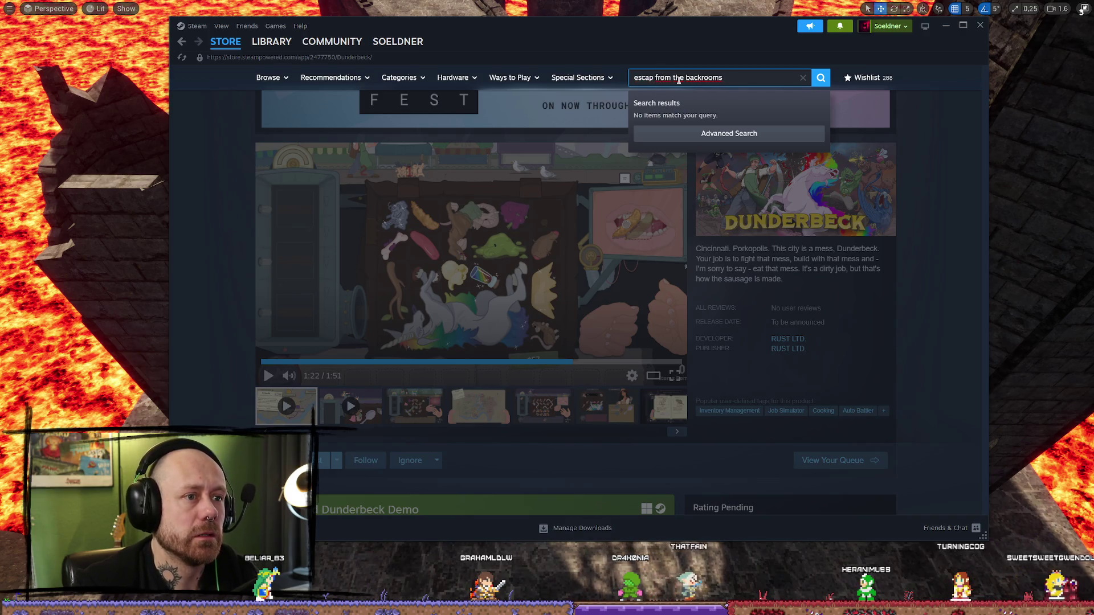
pyautogui.doubleClick(636, 77)
pyautogui.write('e backrooms')
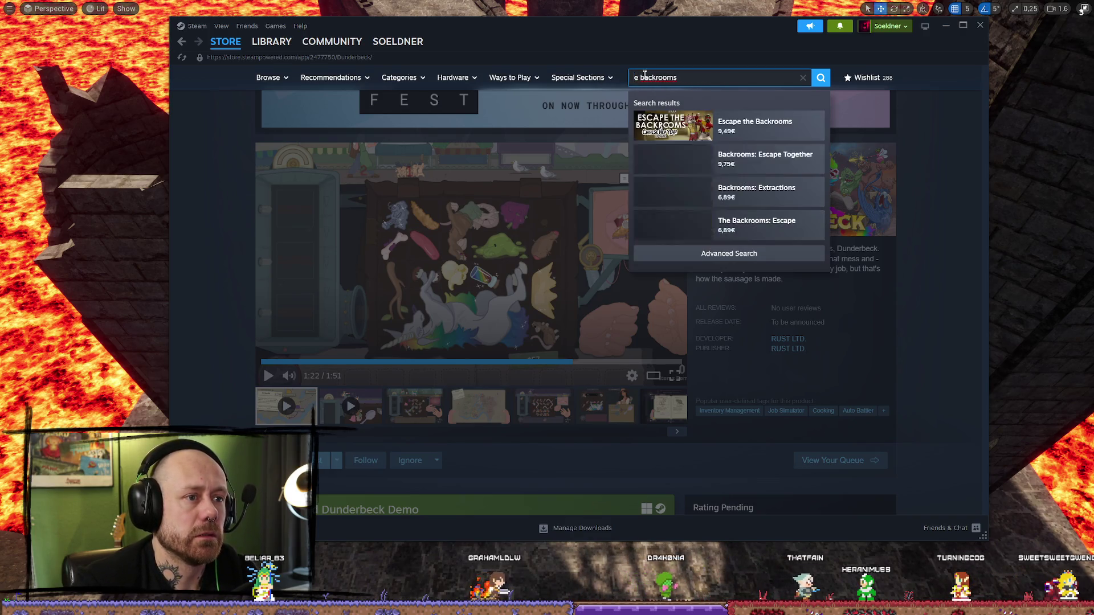
pyautogui.click(792, 136)
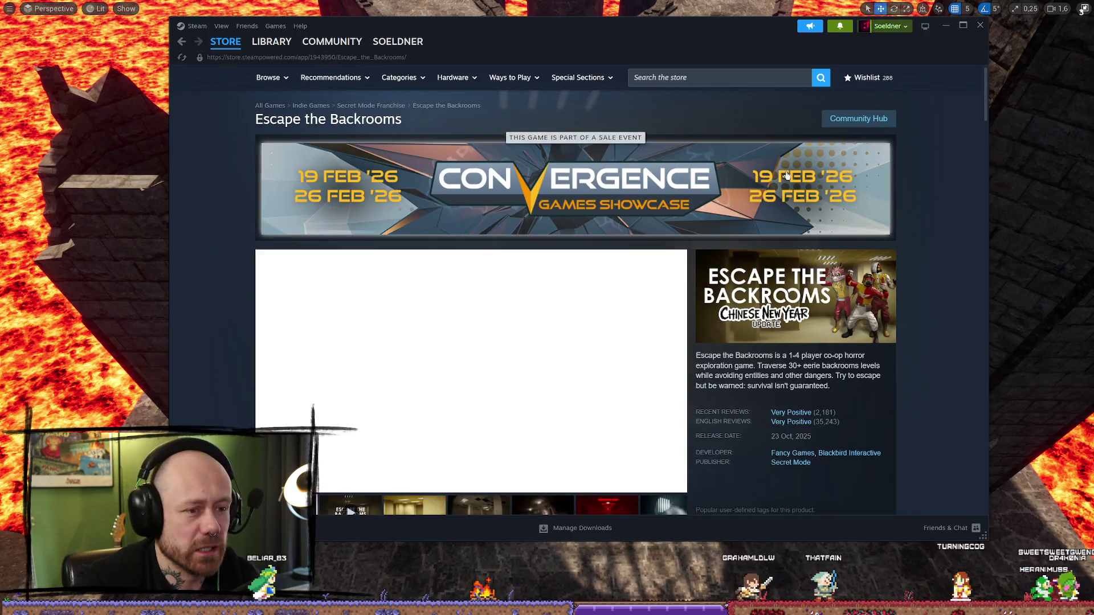
# - Scroll to the Escape the Backrooms trailer and skip ahead to about one minute in
pyautogui.scroll(-6, 659, 256)
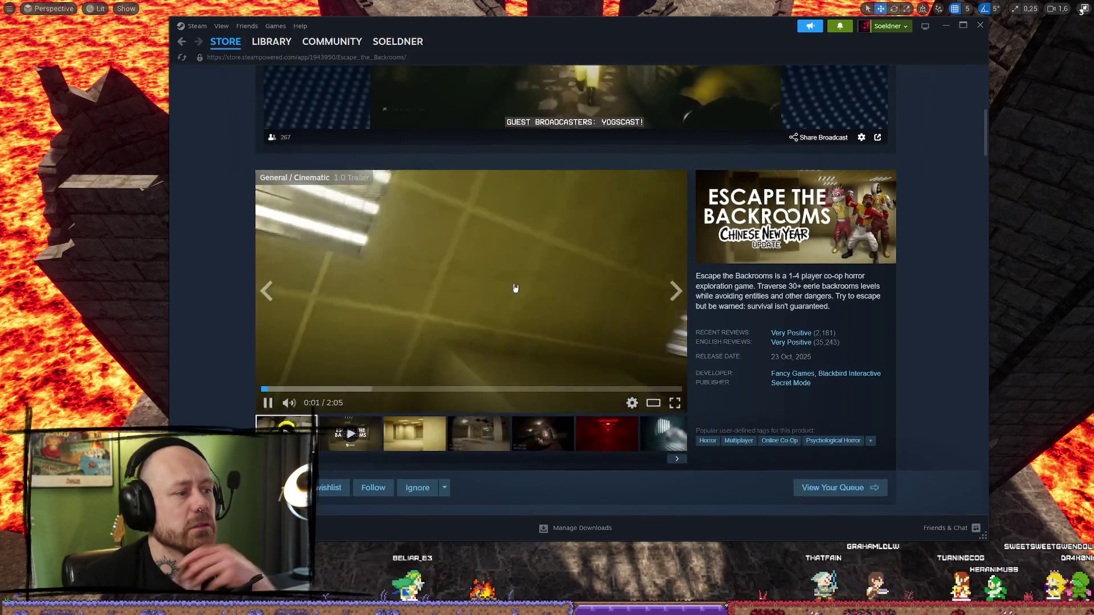
pyautogui.scroll(-5, 513, 273)
pyautogui.scroll(5, 444, 296)
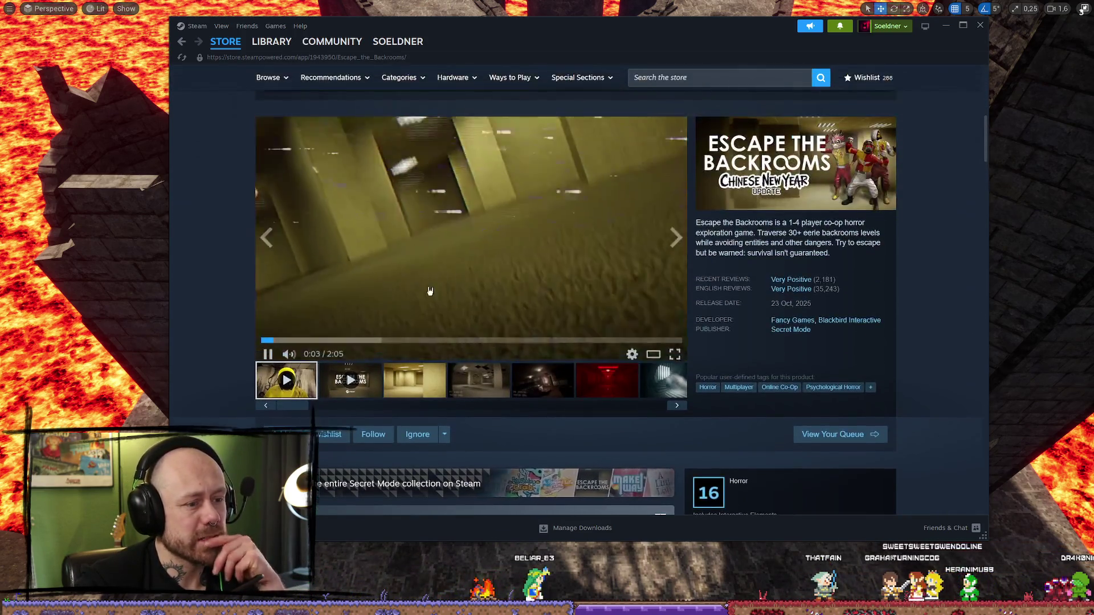
pyautogui.click(320, 335)
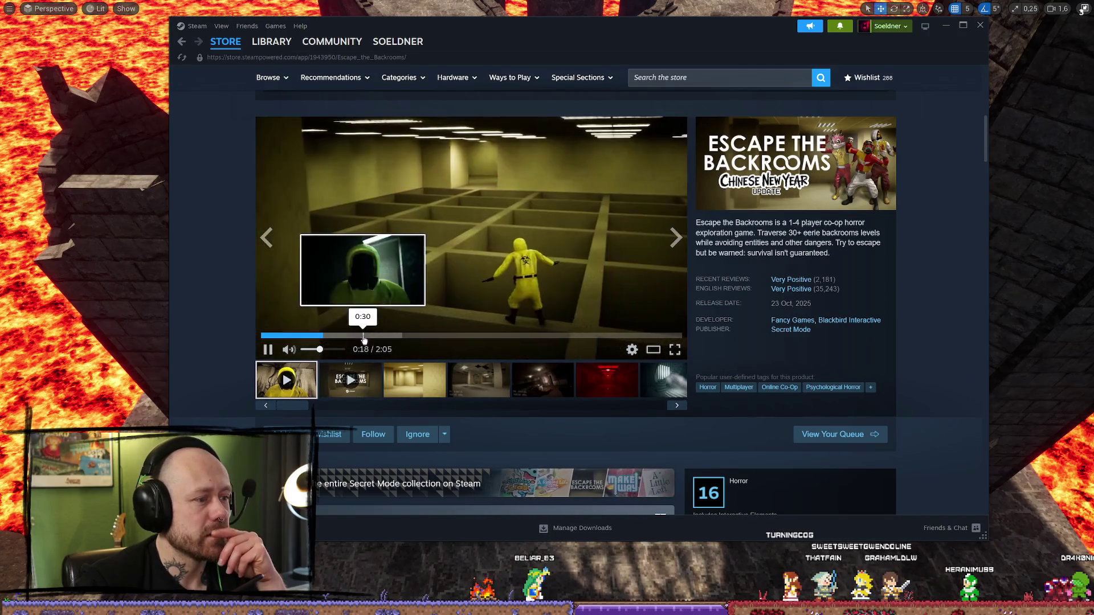
pyautogui.click(409, 336)
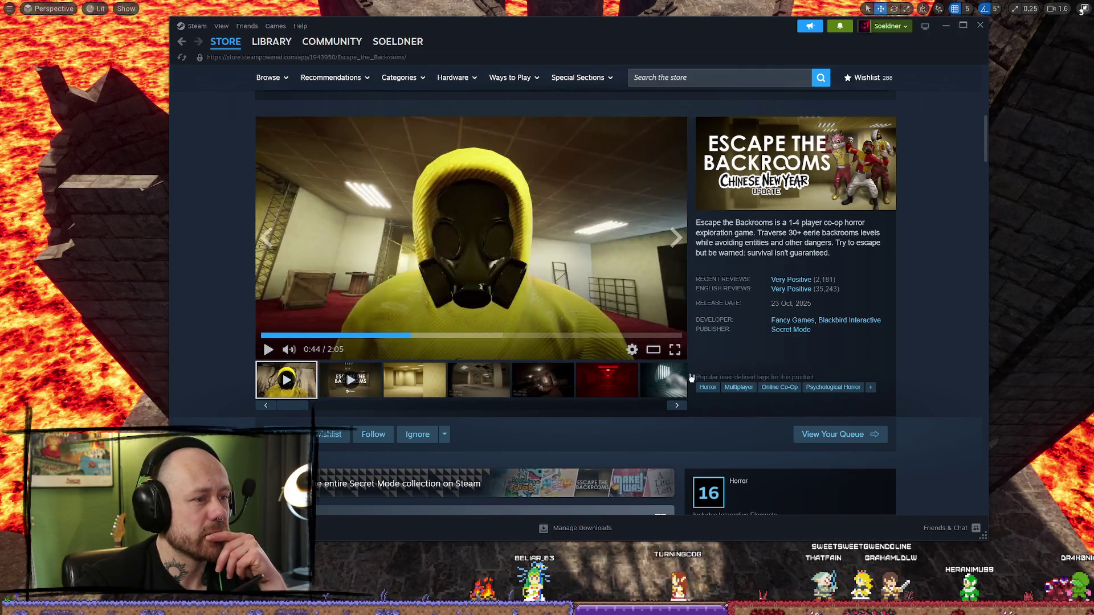
pyautogui.click(464, 335)
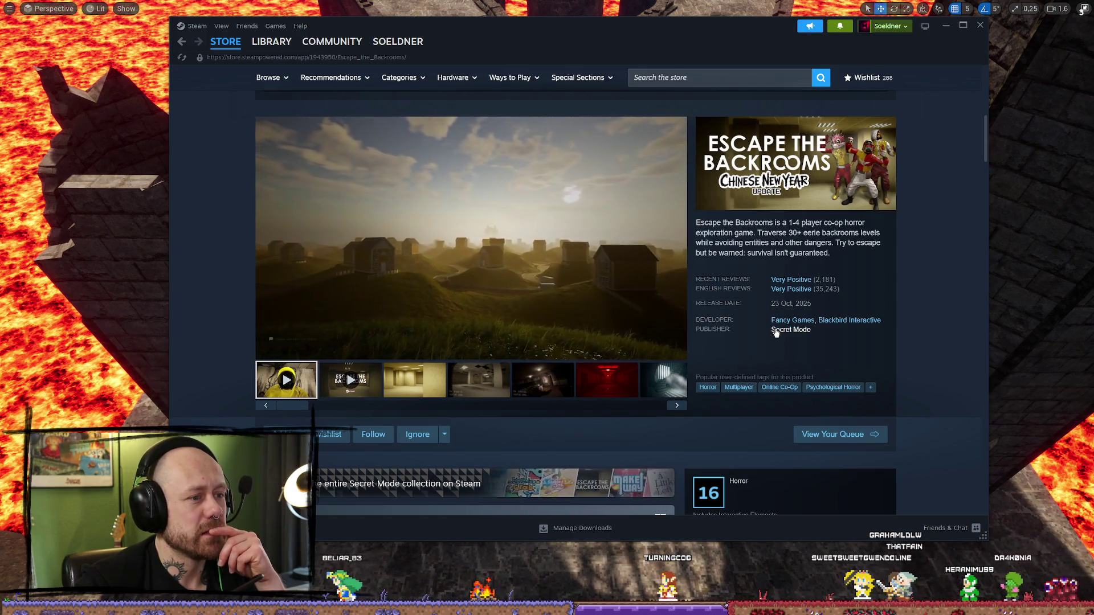
# - Pause the trailer and minimise Steam to bring back the Unreal castle scene
pyautogui.moveTo(792, 294)
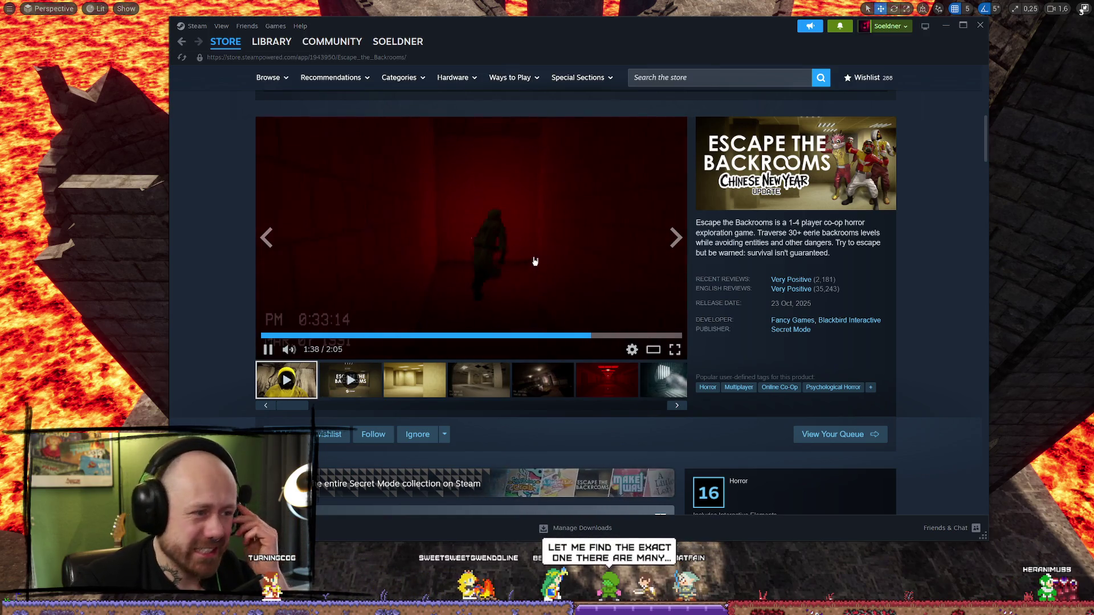
pyautogui.click(484, 254)
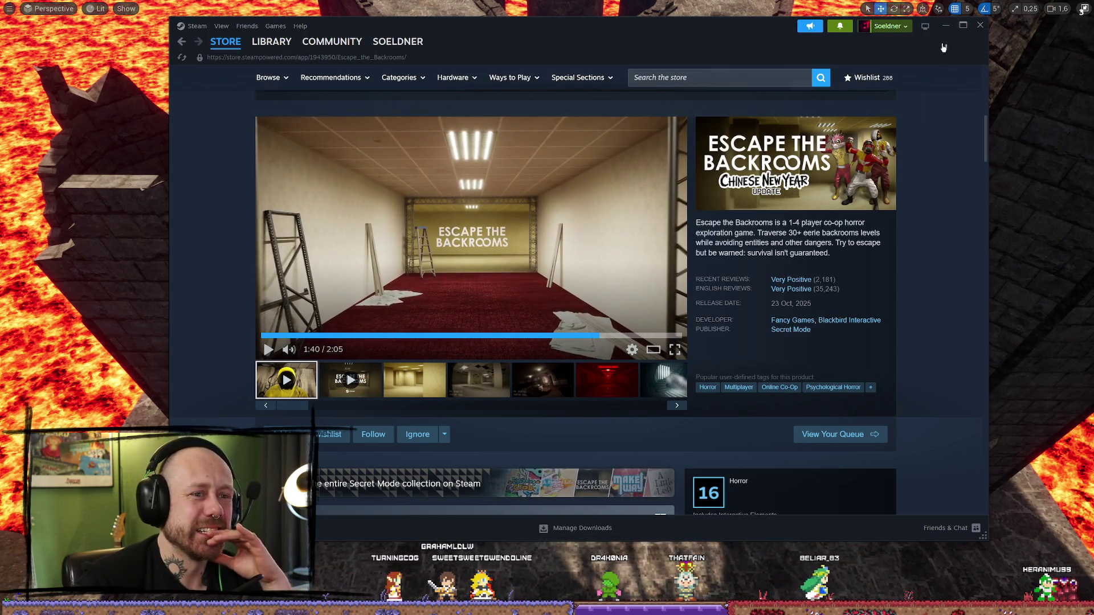
pyautogui.click(166, 330)
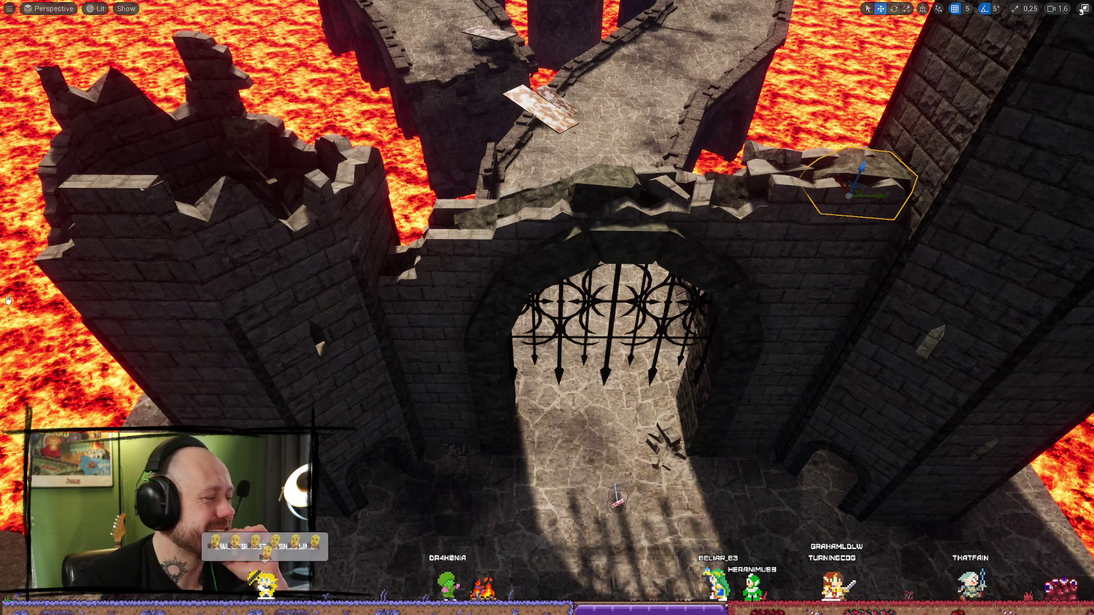
# - Fly the view over the lava to the tower and select the wall piece left of the arch
pyautogui.moveTo(631, 350)
pyautogui.mouseDown()
pyautogui.moveTo(558, 348)
pyautogui.moveTo(570, 365)
pyautogui.moveTo(564, 342)
pyautogui.mouseUp()
pyautogui.hotkey('ctrl', 'space')
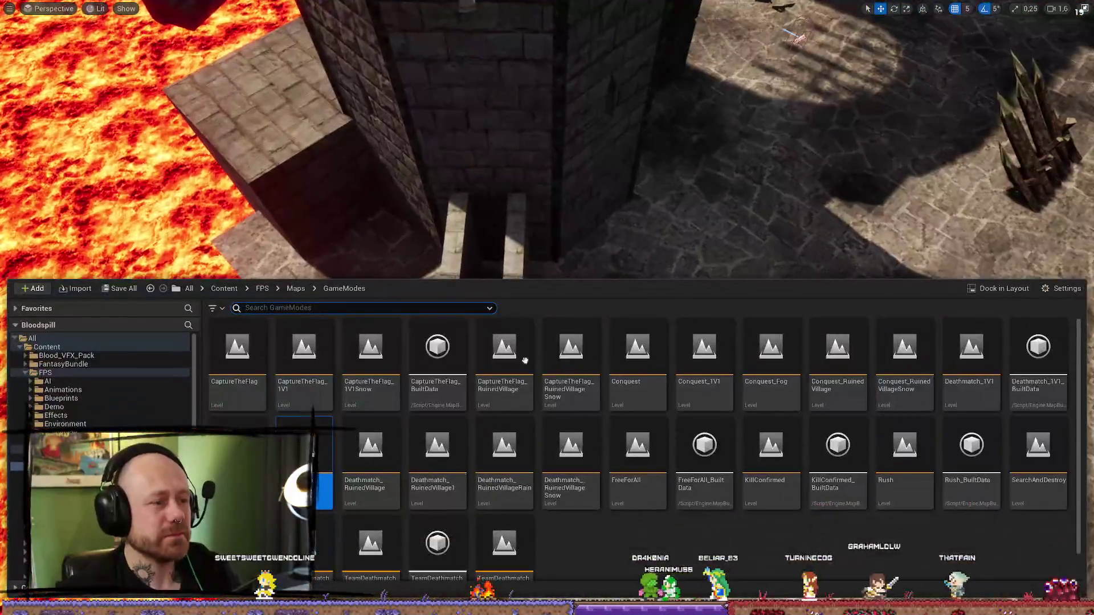
pyautogui.moveTo(564, 171)
pyautogui.mouseDown()
pyautogui.moveTo(547, 188)
pyautogui.moveTo(536, 182)
pyautogui.moveTo(547, 176)
pyautogui.moveTo(538, 196)
pyautogui.moveTo(552, 171)
pyautogui.moveTo(541, 200)
pyautogui.moveTo(558, 200)
pyautogui.moveTo(517, 365)
pyautogui.mouseUp()
pyautogui.click(487, 356)
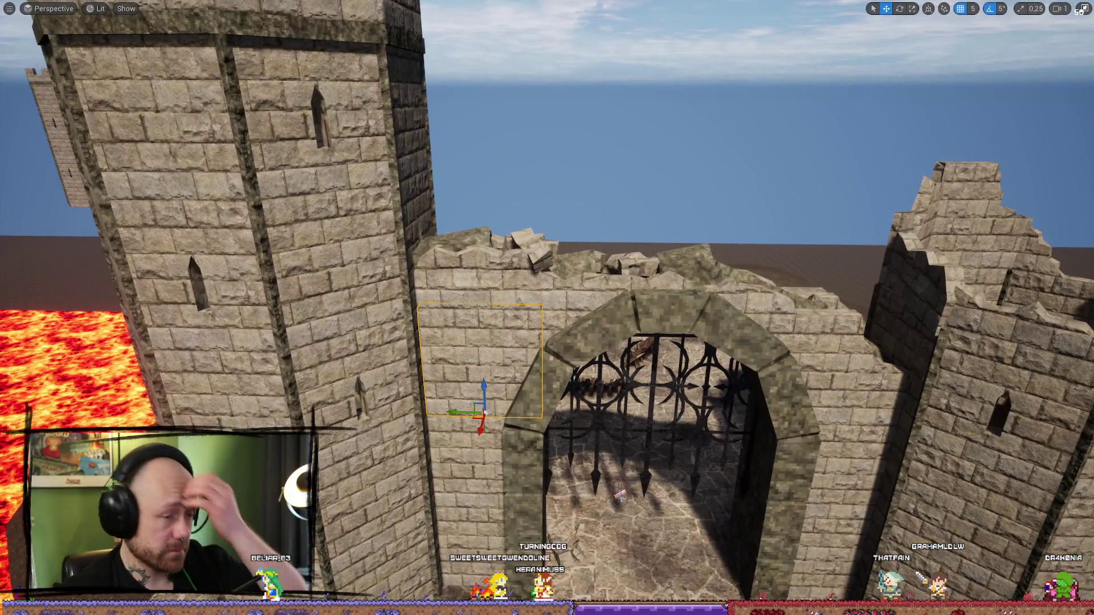
# - Nudge the wall piece beside the tower gap and exit immersive mode to restore the full layout
pyautogui.moveTo(699, 274); pyautogui.dragTo(758, 277)
pyautogui.moveTo(609, 297); pyautogui.dragTo(609, 325)
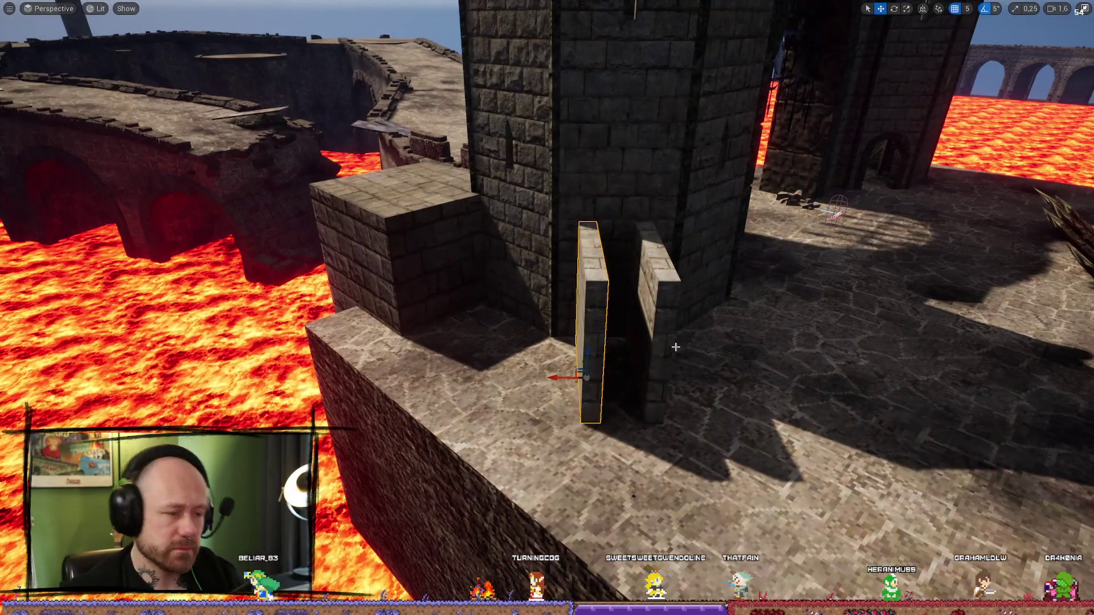
pyautogui.moveTo(675, 341)
pyautogui.mouseDown()
pyautogui.moveTo(675, 302)
pyautogui.moveTo(628, 336)
pyautogui.mouseUp()
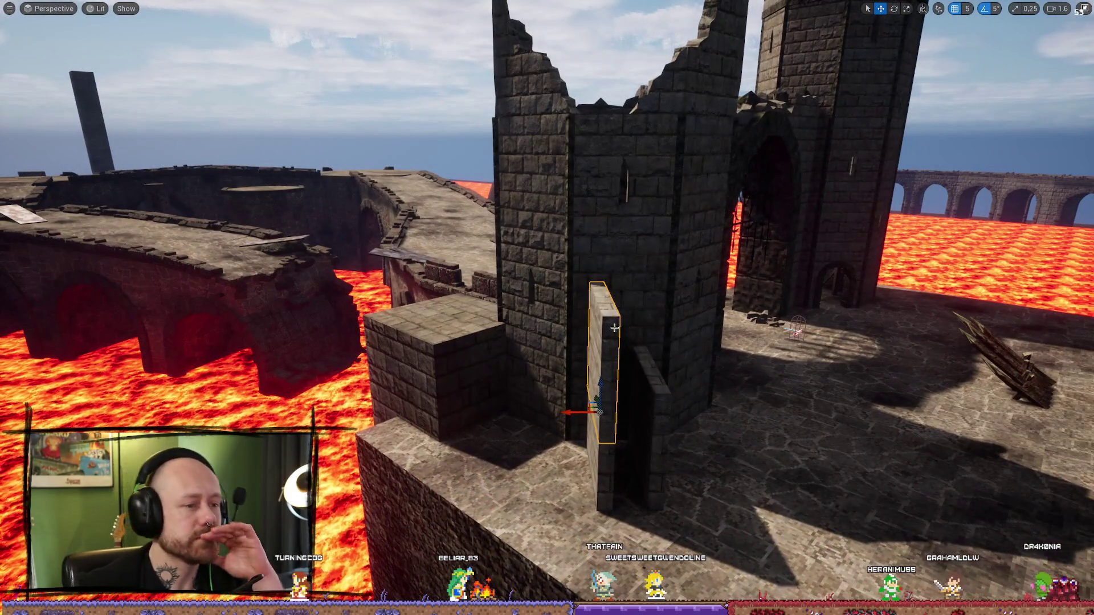
pyautogui.click(1084, 8)
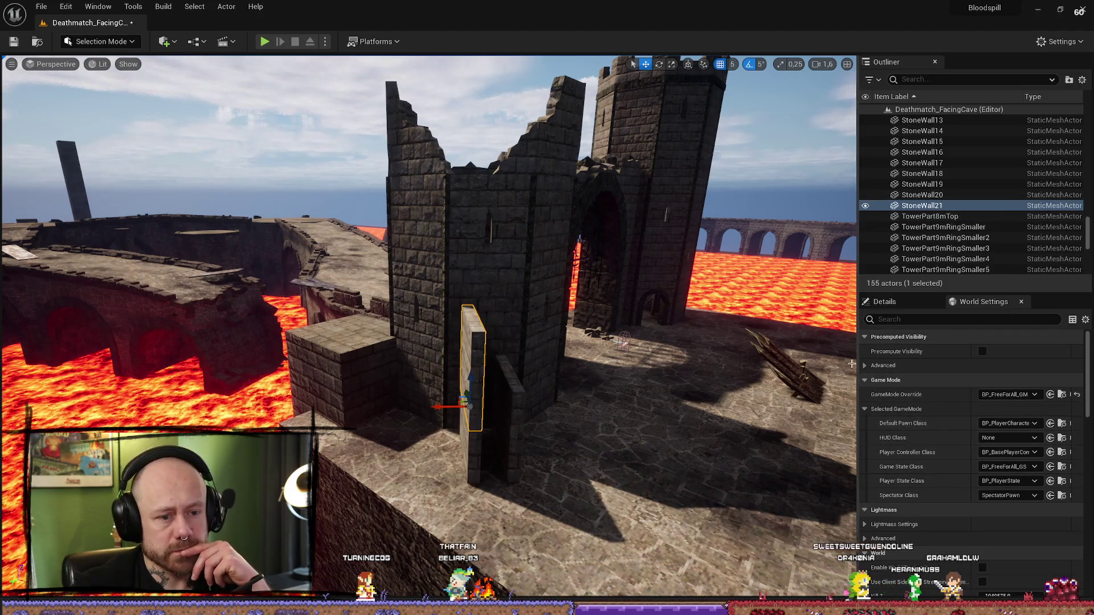
# - Change StoneWall21's Static Mesh in the Details panel from StoneWall to StoneWallHalf
pyautogui.click(896, 302)
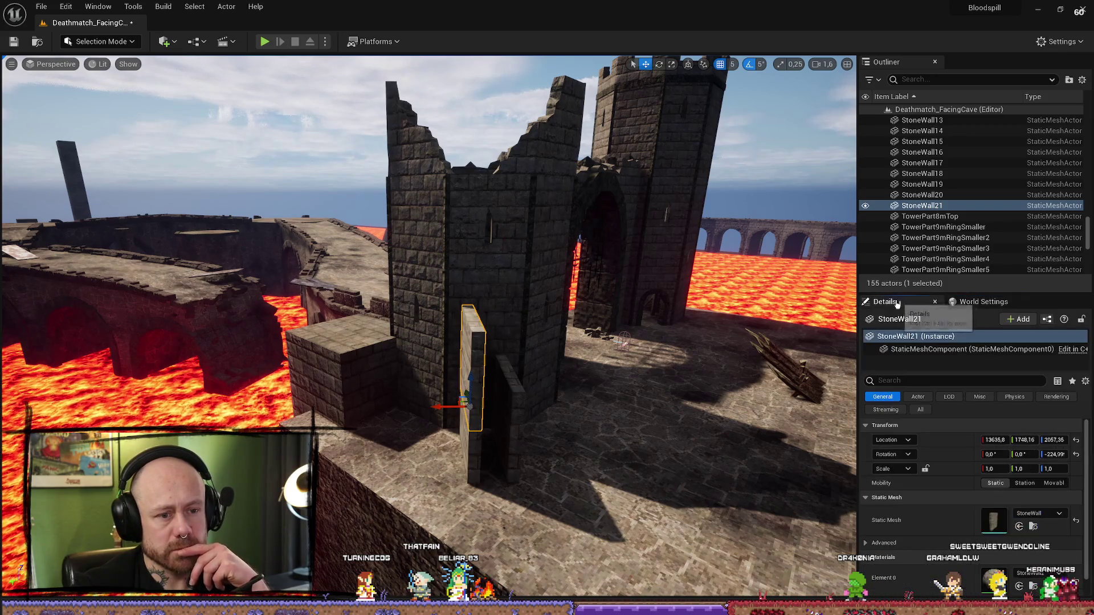
pyautogui.scroll(-1, 968, 467)
pyautogui.click(1038, 499)
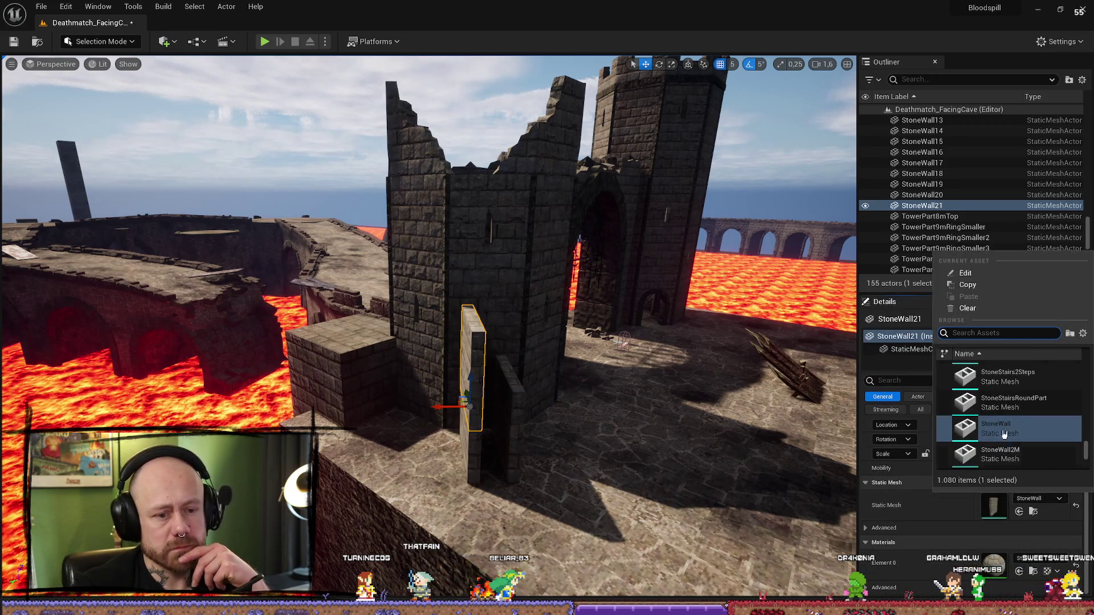
pyautogui.scroll(1, 1003, 420)
pyautogui.scroll(1, 1014, 415)
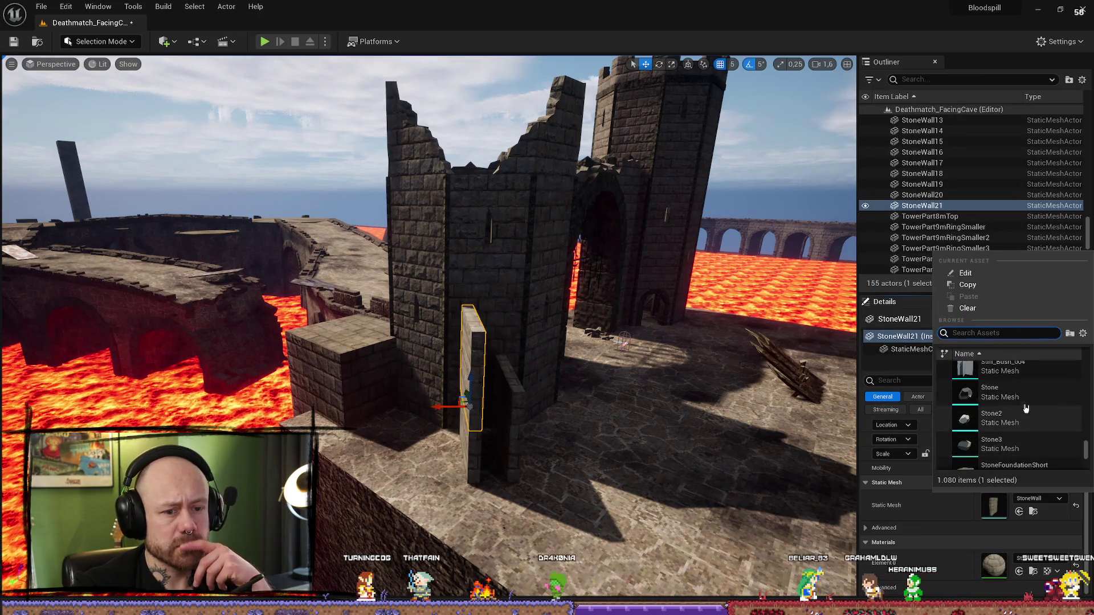
pyautogui.scroll(-5, 1009, 410)
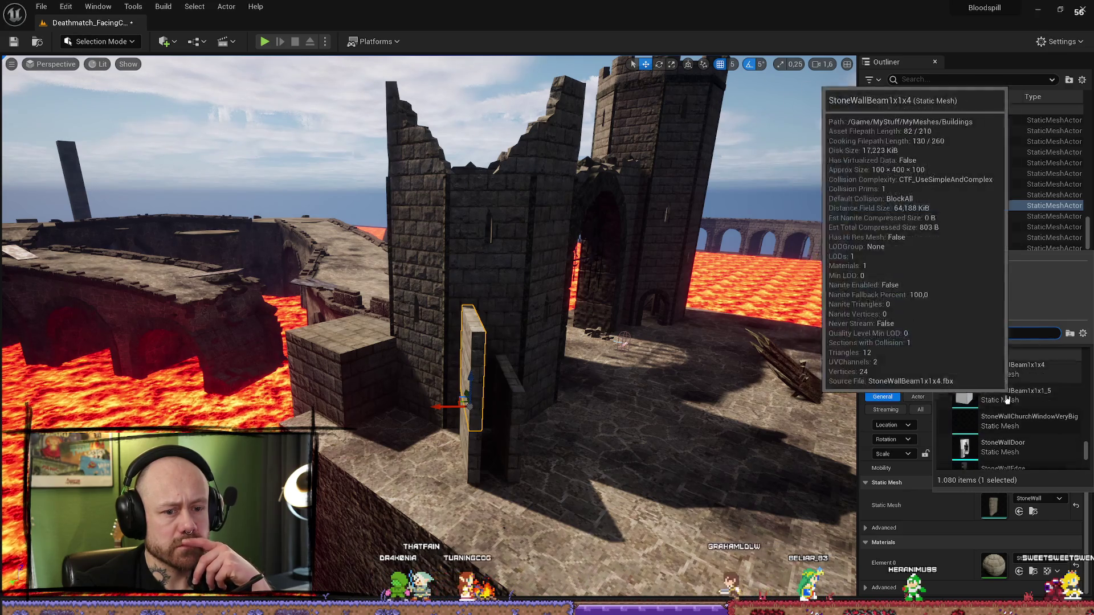
pyautogui.scroll(-2, 997, 404)
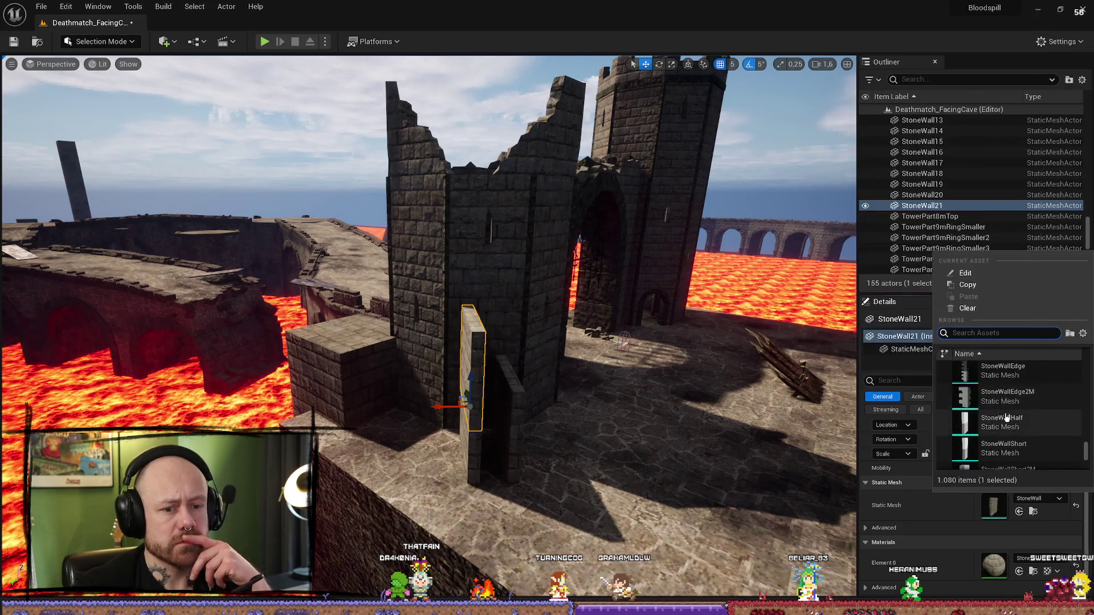
pyautogui.scroll(-2, 979, 405)
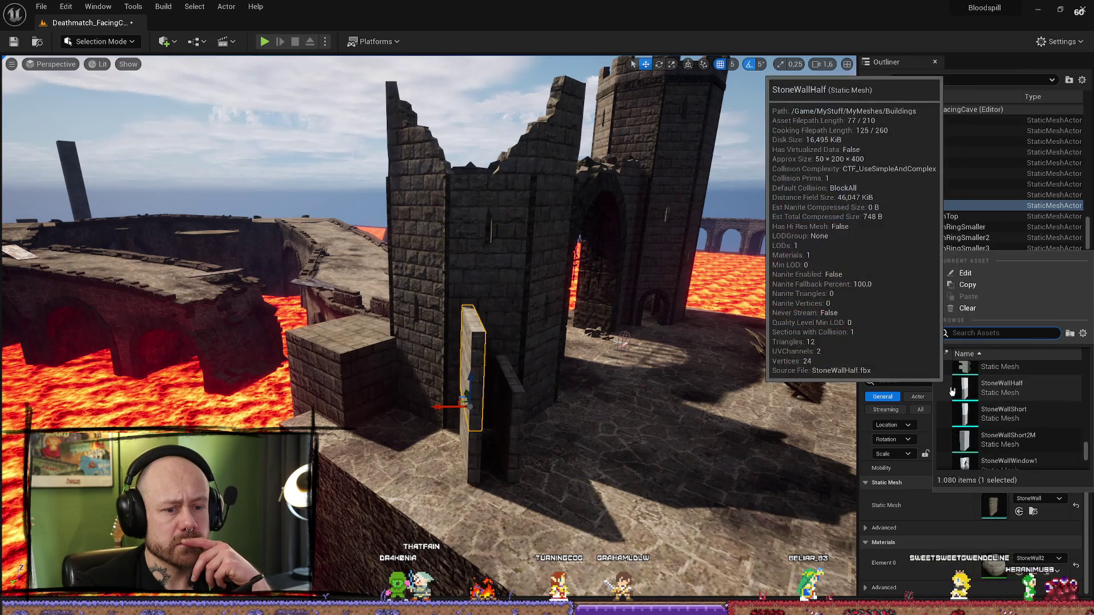
pyautogui.scroll(-3, 954, 393)
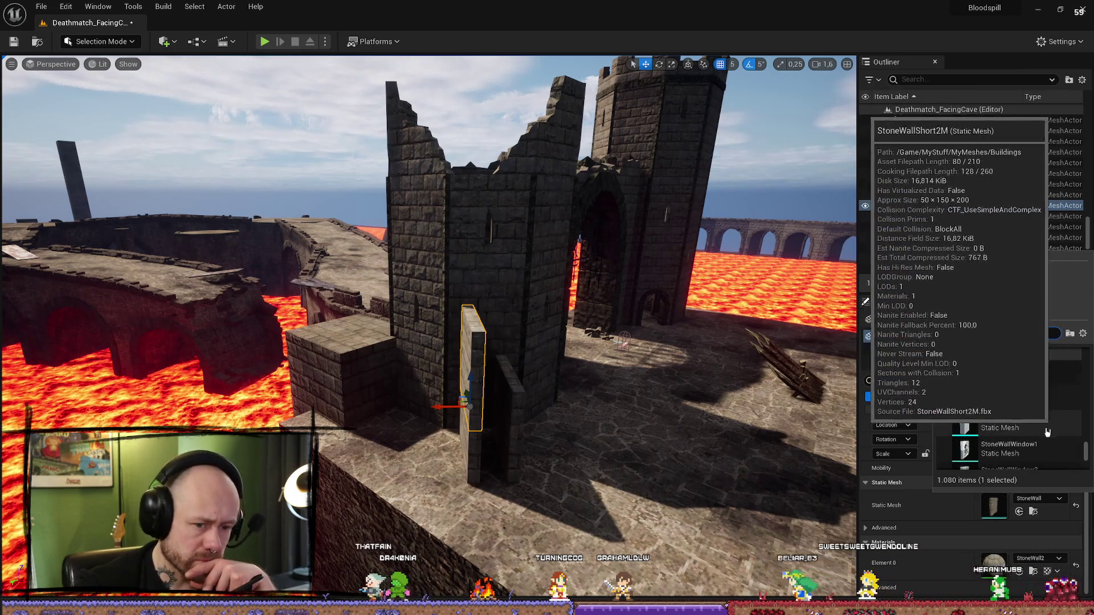
pyautogui.scroll(4, 968, 405)
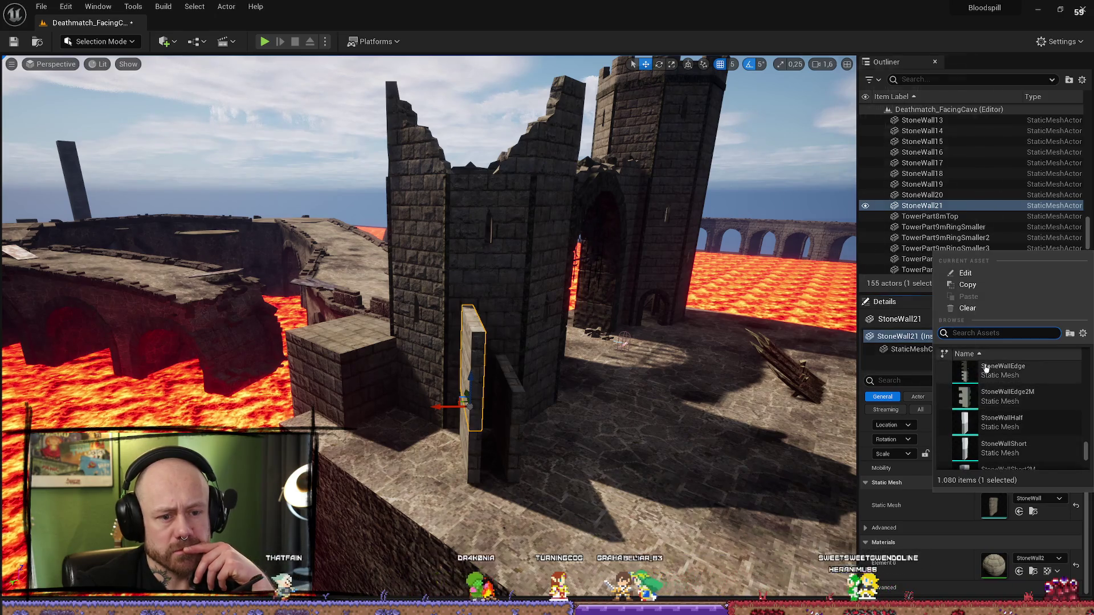
pyautogui.click(1005, 423)
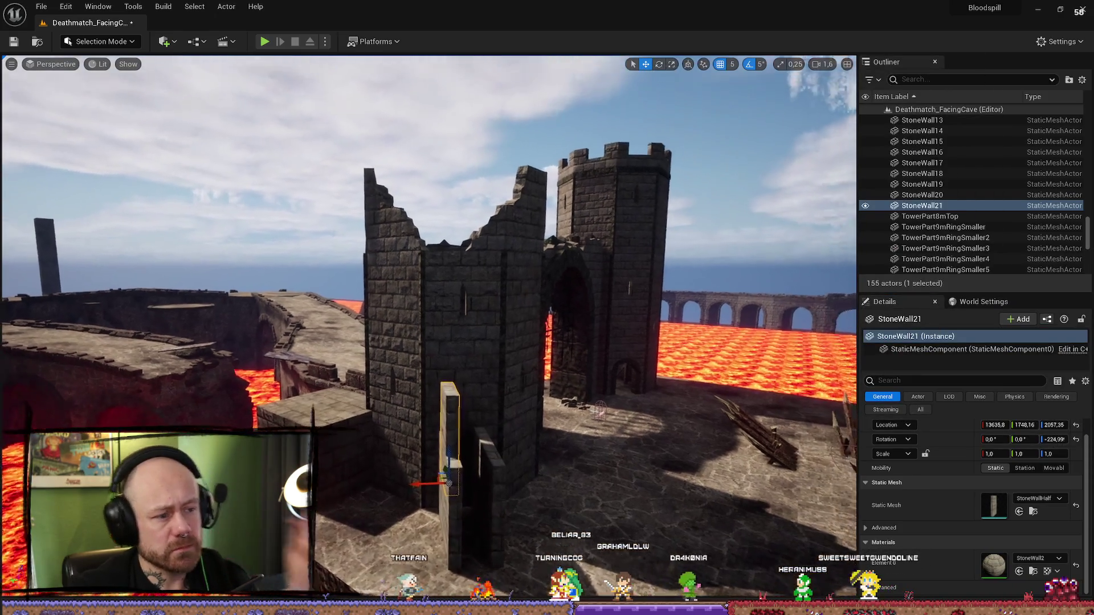
# - Raise StoneWall21 150 units, tip it onto its side, and slide it over the two upright walls
pyautogui.press('e')
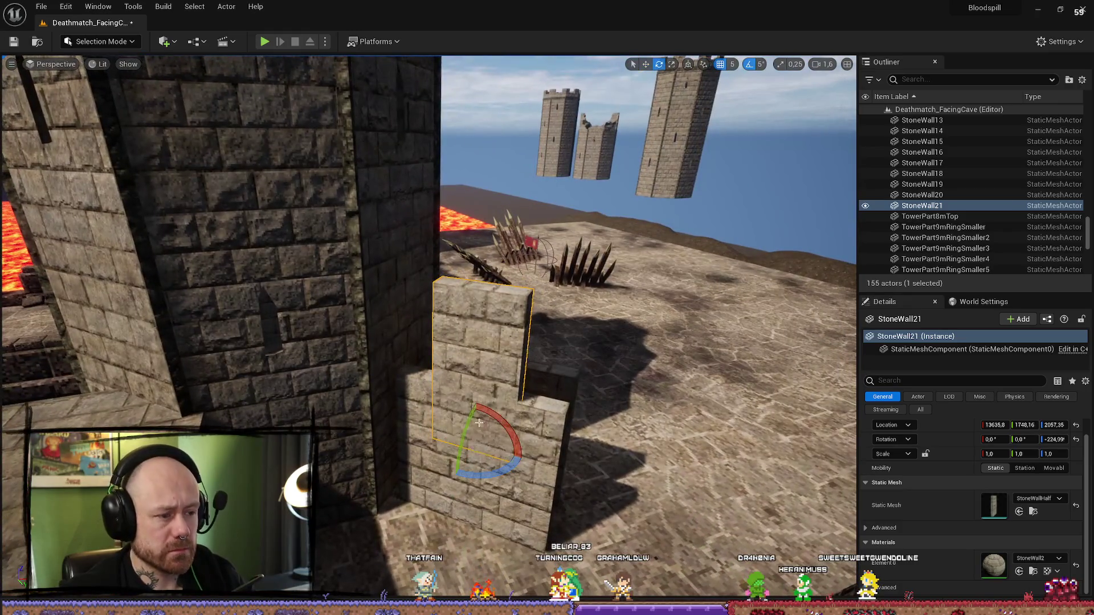
pyautogui.moveTo(475, 419)
pyautogui.mouseDown()
pyautogui.moveTo(464, 366)
pyautogui.moveTo(478, 359)
pyautogui.moveTo(342, 319)
pyautogui.moveTo(399, 325)
pyautogui.moveTo(542, 407)
pyautogui.mouseUp()
pyautogui.press('e')
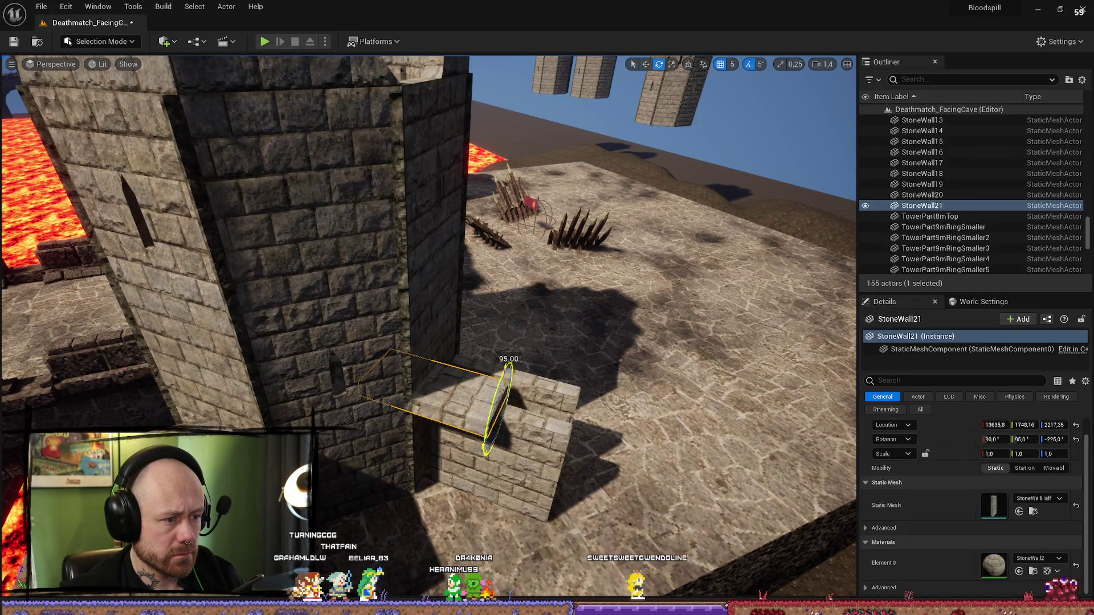
pyautogui.moveTo(505, 371)
pyautogui.mouseDown()
pyautogui.moveTo(490, 364)
pyautogui.moveTo(469, 386)
pyautogui.moveTo(513, 390)
pyautogui.mouseUp()
pyautogui.press('w')
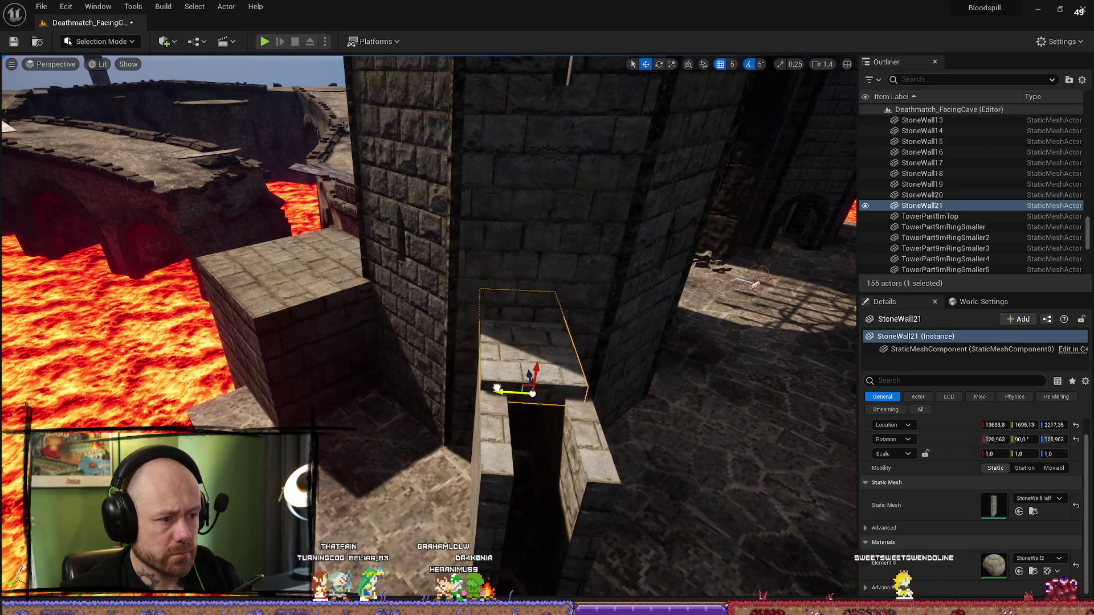
pyautogui.moveTo(496, 388); pyautogui.dragTo(547, 441)
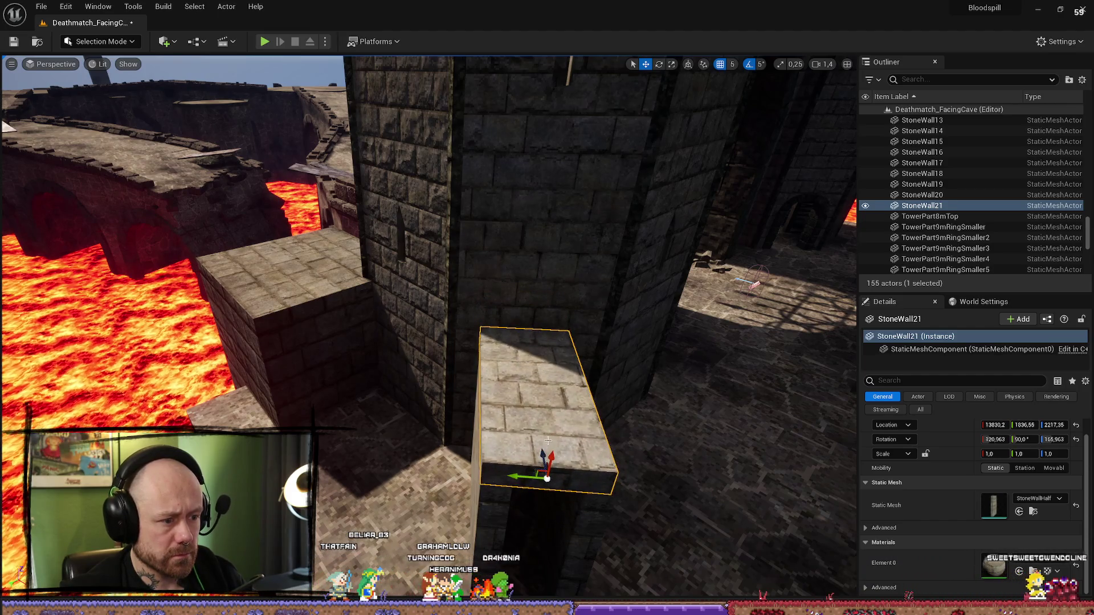
# - Inspect the capped buttress from the side and around, selecting the Cube_BP block and StoneWall19
pyautogui.moveTo(558, 438); pyautogui.dragTo(585, 428)
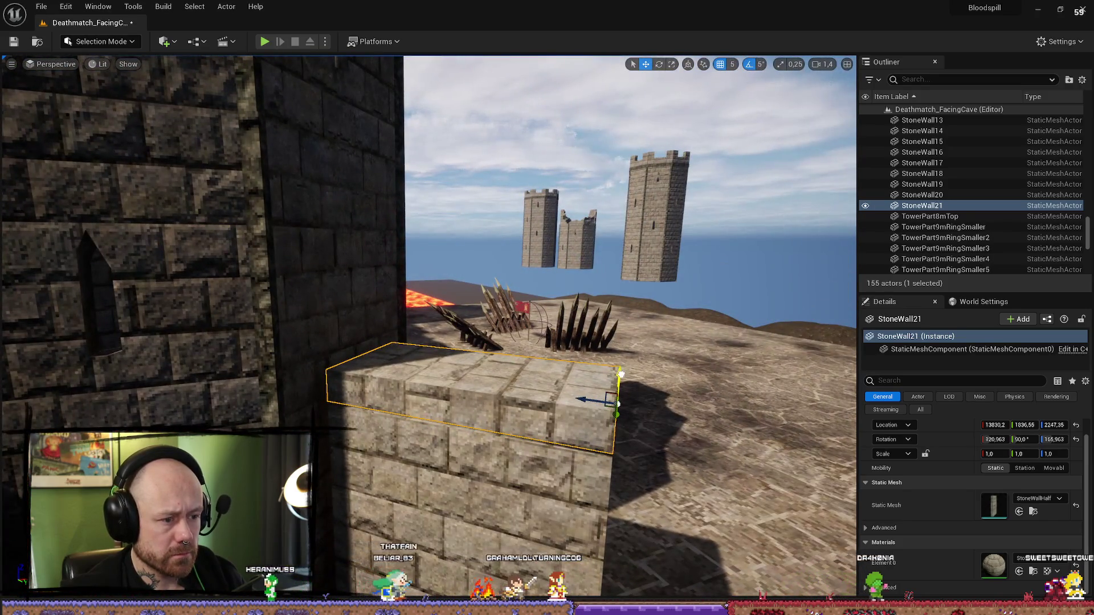
pyautogui.click(627, 376)
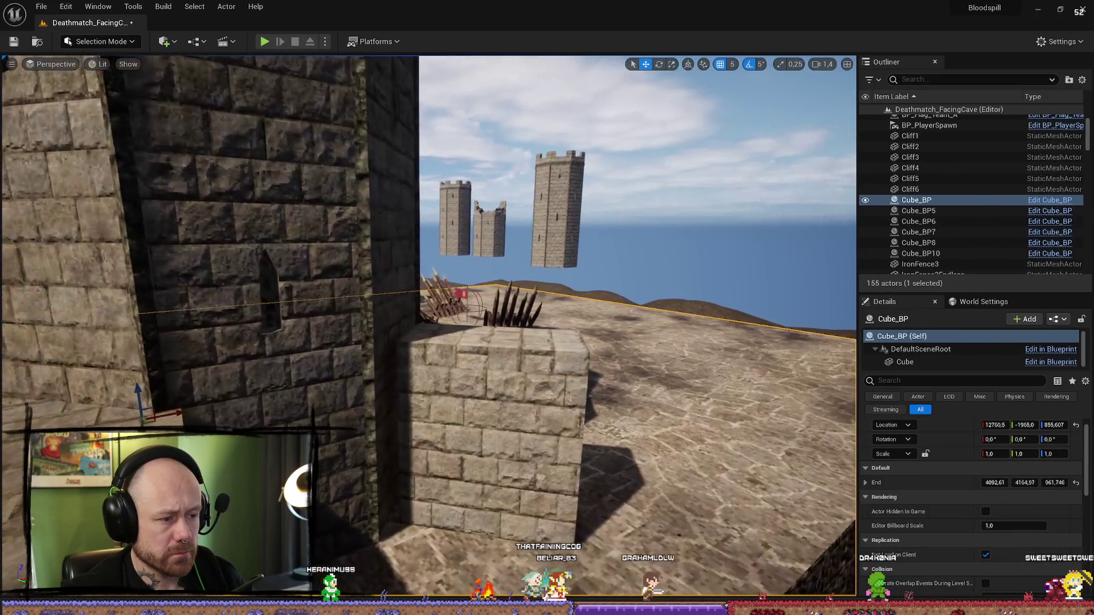
pyautogui.moveTo(427, 284)
pyautogui.mouseDown()
pyautogui.moveTo(455, 290)
pyautogui.moveTo(370, 285)
pyautogui.mouseUp()
pyautogui.moveTo(504, 439)
pyautogui.mouseDown()
pyautogui.moveTo(490, 433)
pyautogui.moveTo(504, 439)
pyautogui.mouseUp()
pyautogui.click(475, 402)
pyautogui.moveTo(475, 402); pyautogui.dragTo(422, 409)
pyautogui.scroll(5, 450, 410)
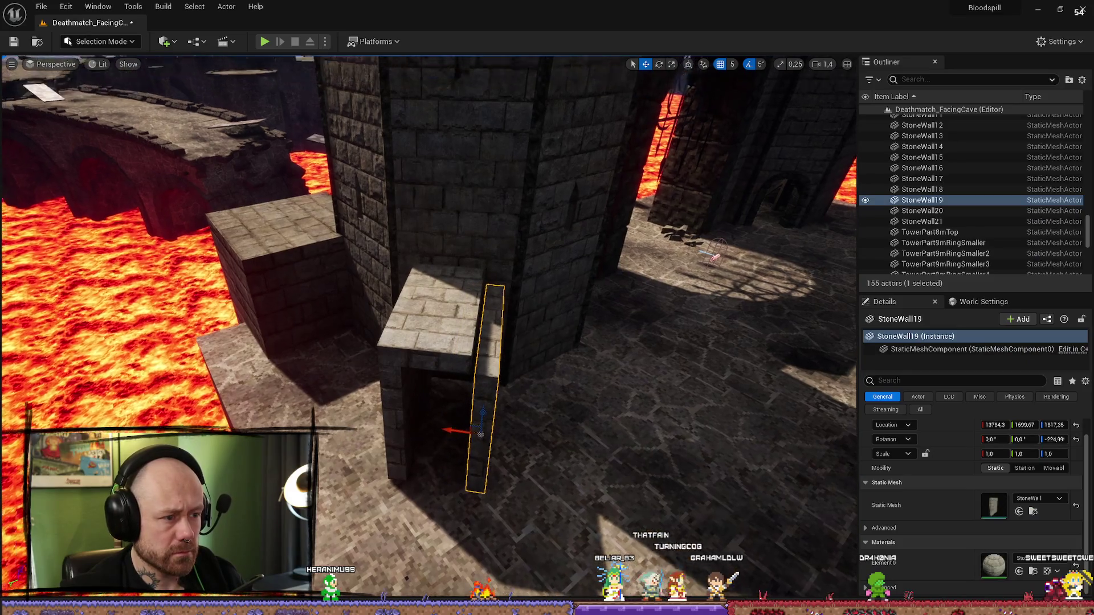
pyautogui.moveTo(447, 439)
pyautogui.mouseDown()
pyautogui.moveTo(428, 415)
pyautogui.moveTo(376, 438)
pyautogui.mouseUp()
# - Check StoneWall20, StoneWall21, StoneWall19 and Cube_BP individually, undoing the last selection back to Cube_BP
pyautogui.click(422, 433)
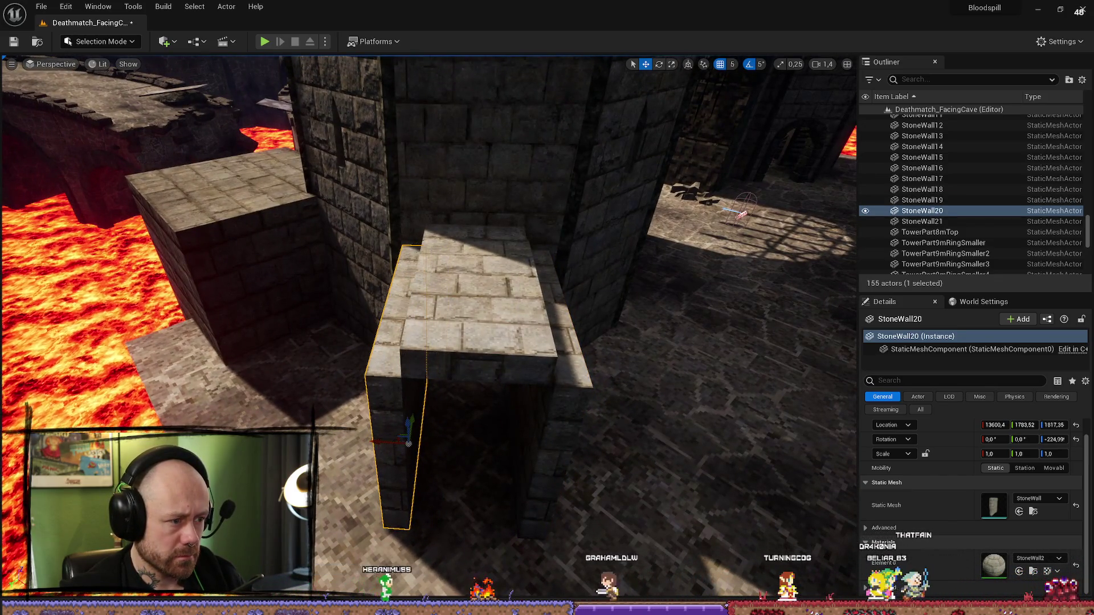
pyautogui.click(466, 364)
pyautogui.rightClick(466, 365)
pyautogui.click(507, 171)
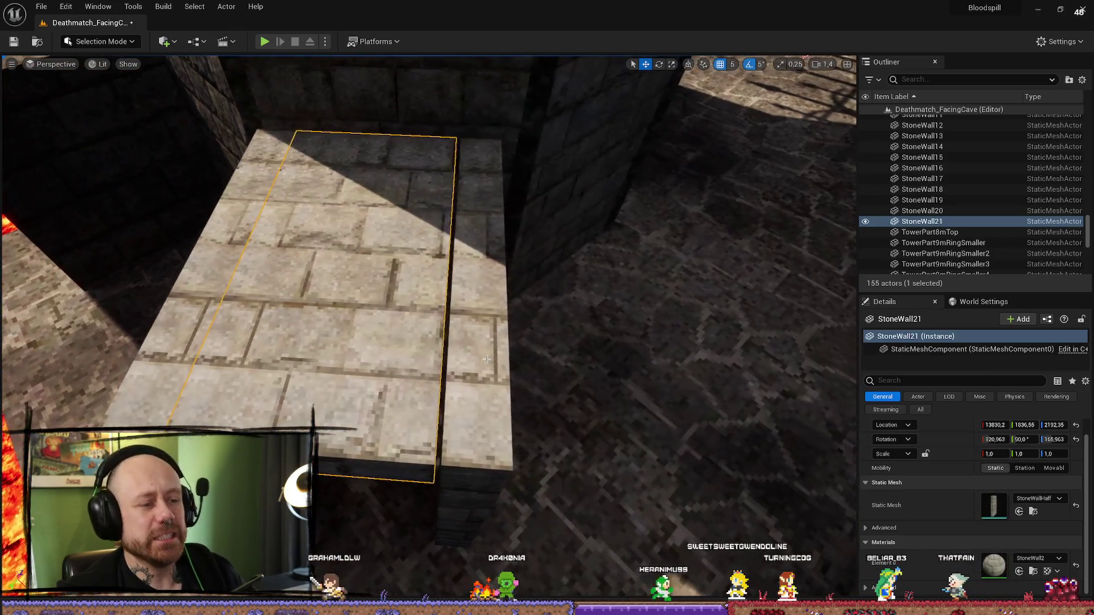
pyautogui.click(459, 407)
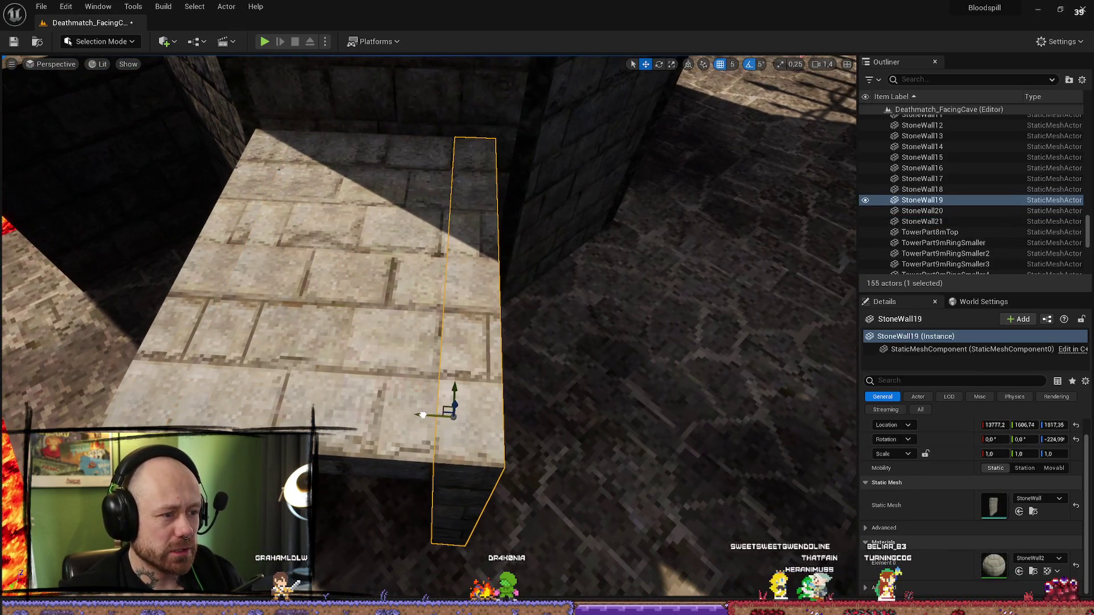
pyautogui.click(626, 337)
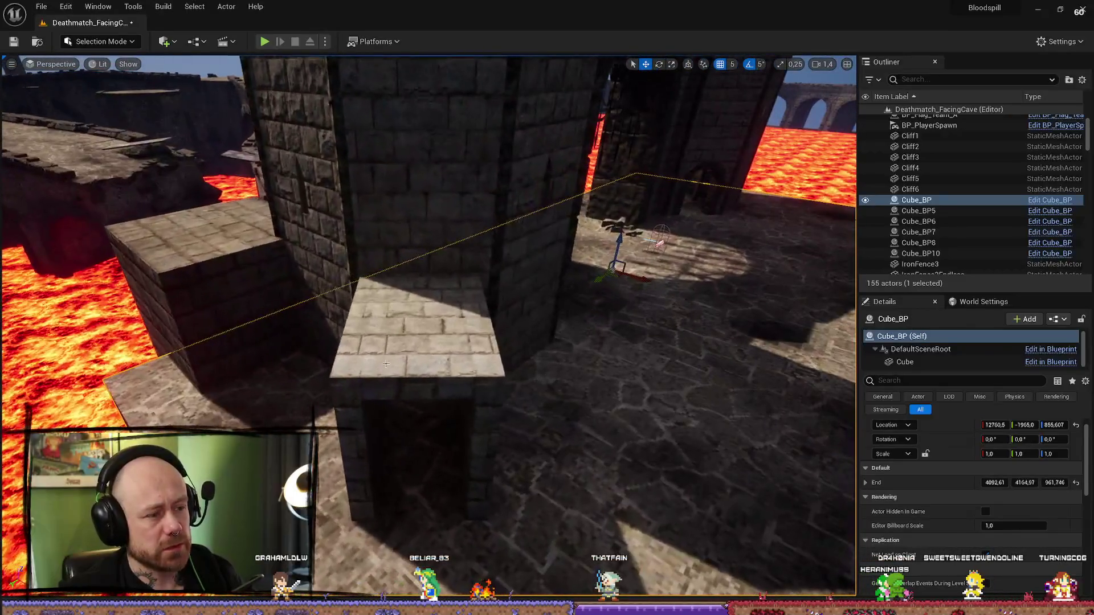
pyautogui.click(386, 364)
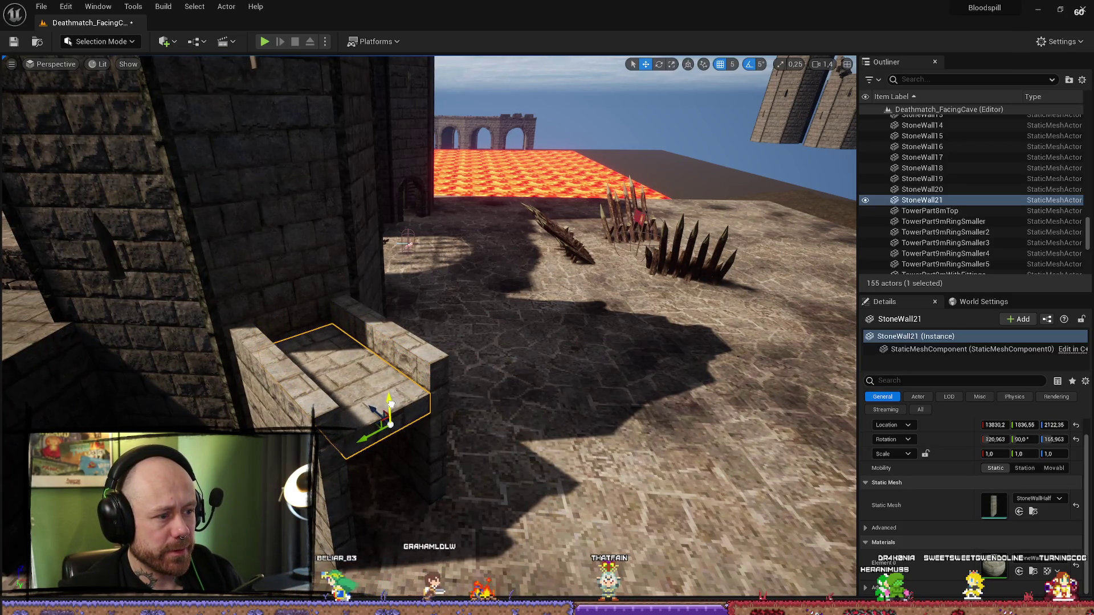
pyautogui.hotkey('ctrl', 'z')
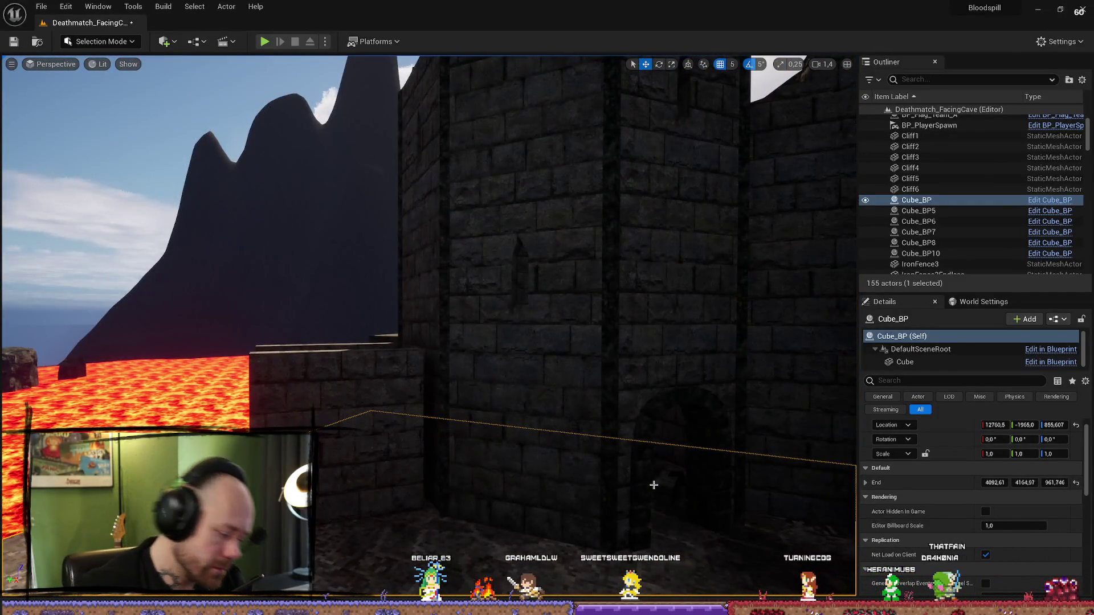
pyautogui.hotkey('alt', 'p')
pyautogui.click(428, 527)
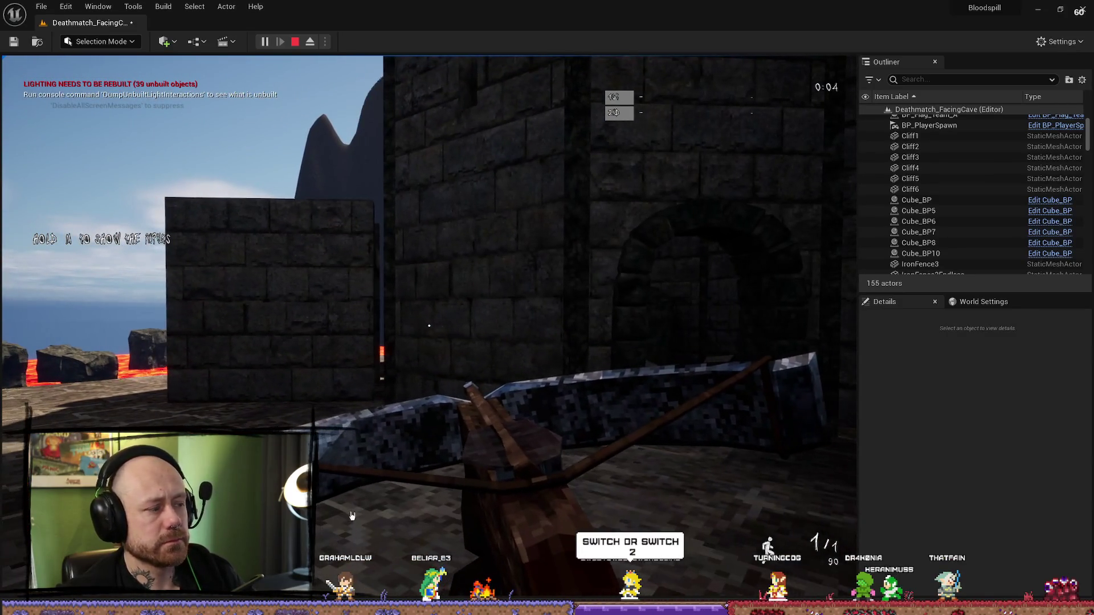
pyautogui.press('Escape')
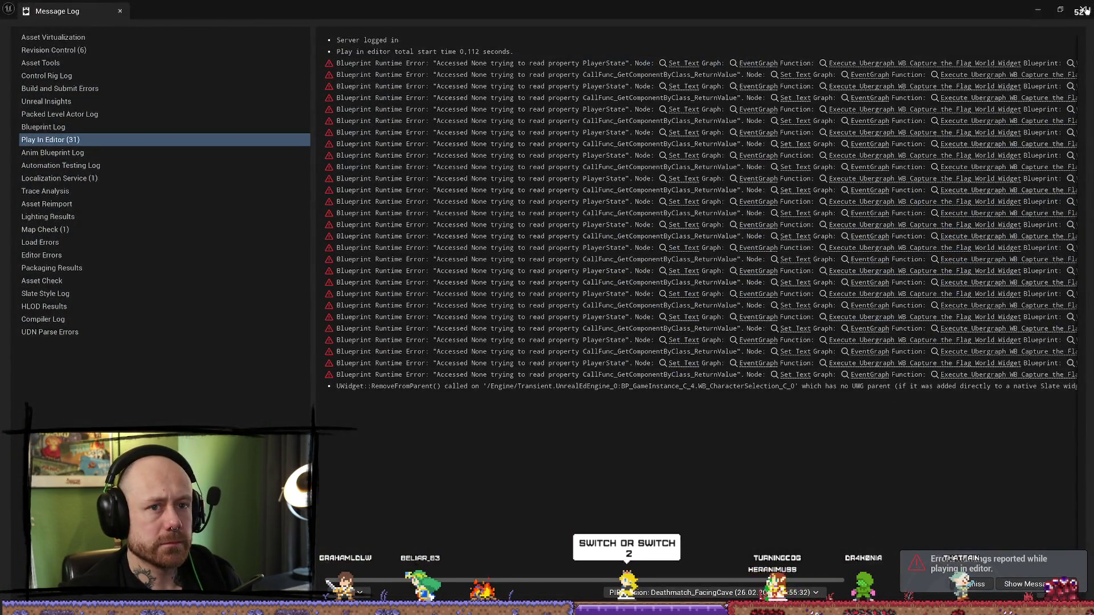
pyautogui.click(1084, 11)
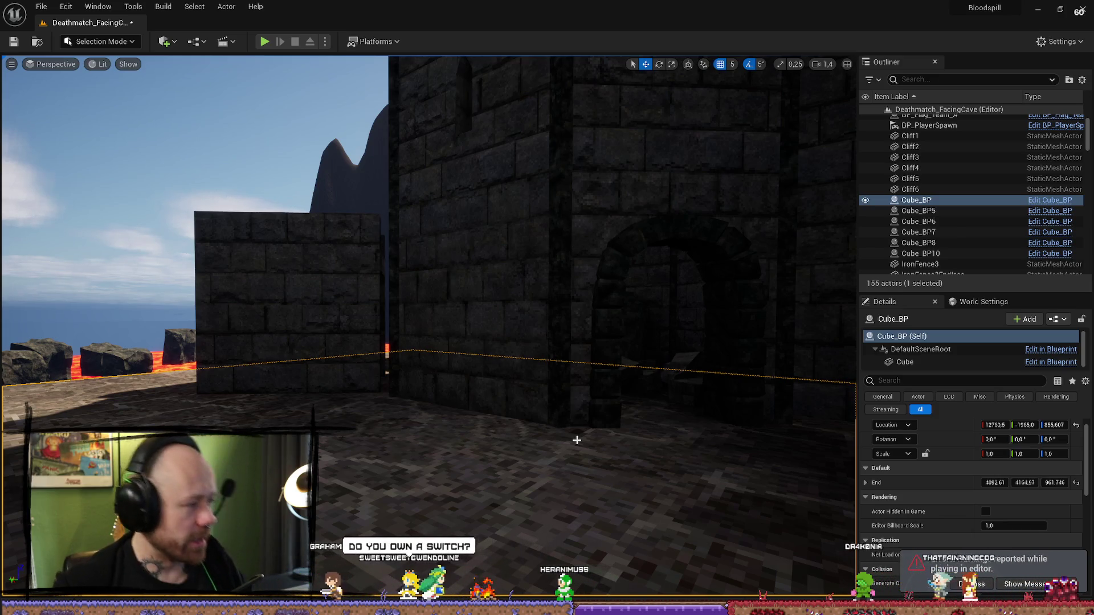
pyautogui.moveTo(321, 328)
pyautogui.mouseDown()
pyautogui.moveTo(285, 308)
pyautogui.moveTo(420, 380)
pyautogui.moveTo(456, 342)
pyautogui.moveTo(460, 291)
pyautogui.moveTo(410, 302)
pyautogui.mouseUp()
# - Select buttress walls StoneWall19, 20 and 21, then duplicate a pair of the wall pieces
pyautogui.click(419, 379)
pyautogui.keyDown('ctrl'); pyautogui.click(420, 294); pyautogui.keyUp('ctrl')
pyautogui.keyDown('ctrl'); pyautogui.click(460, 291); pyautogui.keyUp('ctrl')
pyautogui.moveTo(568, 250); pyautogui.dragTo(561, 273)
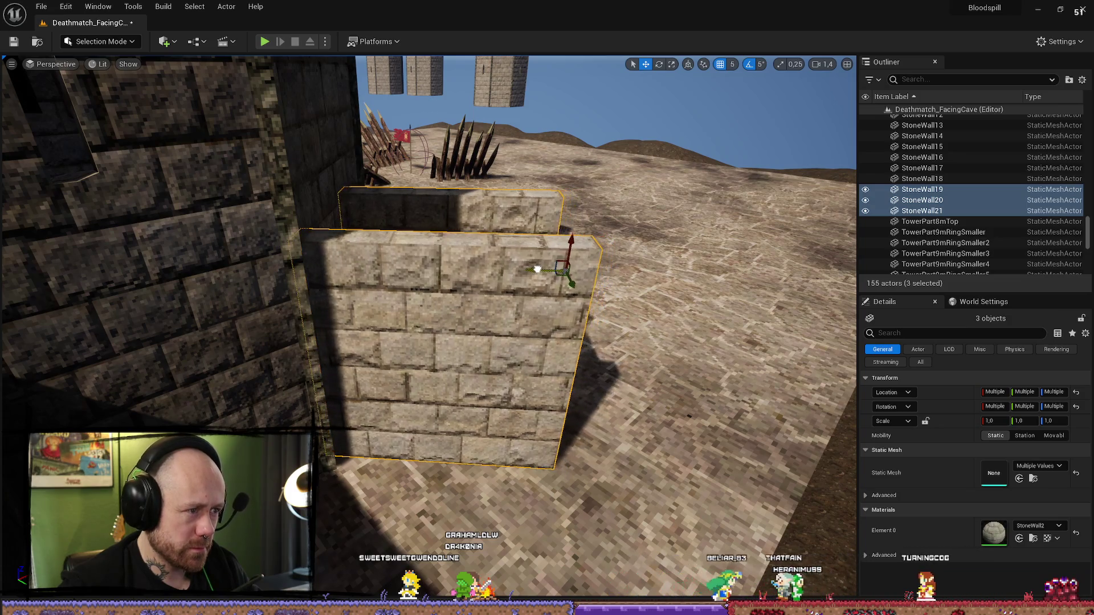
pyautogui.moveTo(542, 271); pyautogui.dragTo(556, 245)
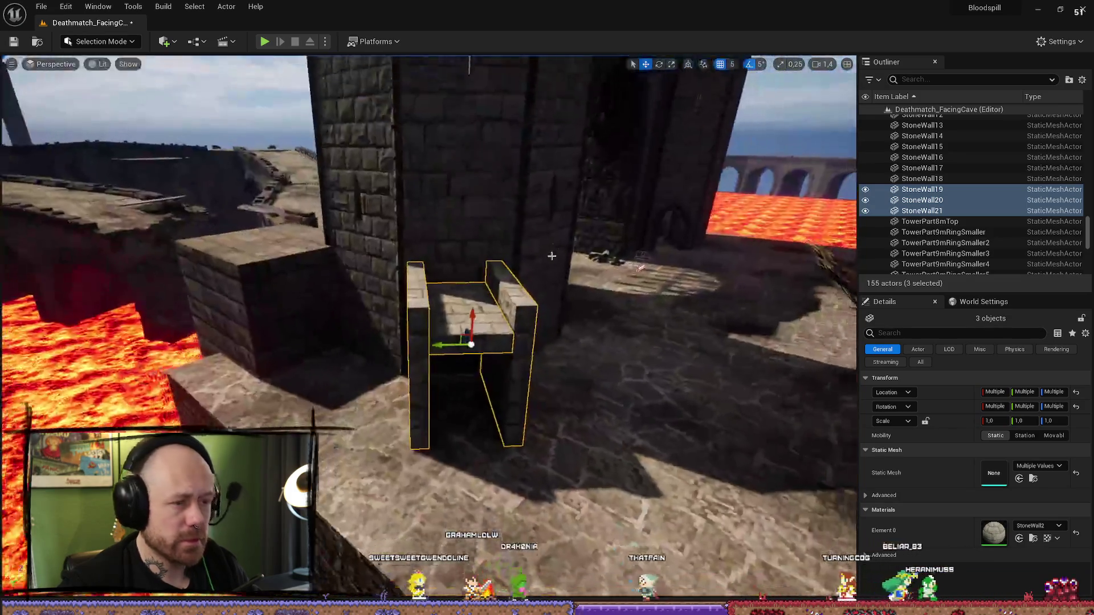
pyautogui.click(501, 285)
pyautogui.keyDown('ctrl'); pyautogui.click(408, 319); pyautogui.keyUp('ctrl')
pyautogui.moveTo(408, 320); pyautogui.dragTo(478, 284)
pyautogui.hotkey('ctrl', 'd')
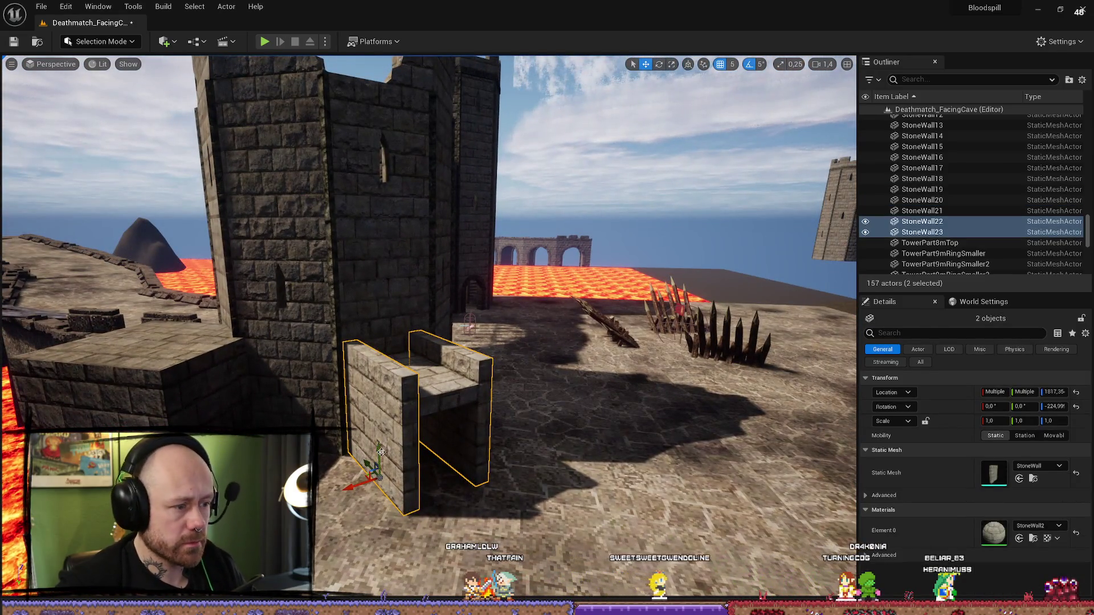
# - Inspect the duplicated walls and the broken castle tower, then select StoneWall21
pyautogui.moveTo(400, 321)
pyautogui.mouseDown()
pyautogui.moveTo(591, 355)
pyautogui.moveTo(547, 388)
pyautogui.moveTo(512, 364)
pyautogui.mouseUp()
pyautogui.click(659, 318)
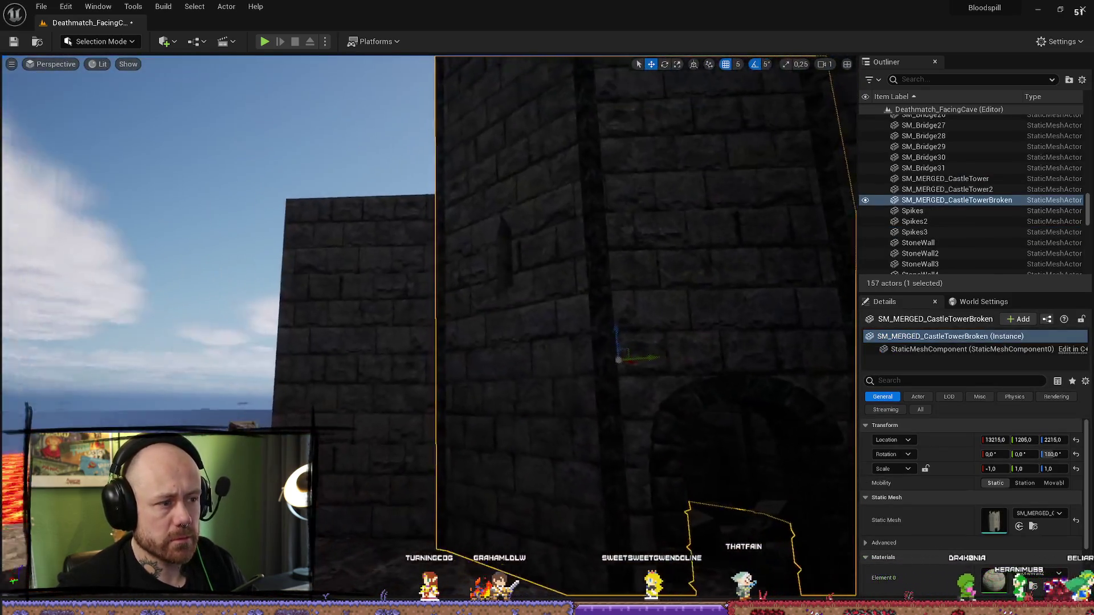
pyautogui.moveTo(618, 359); pyautogui.dragTo(529, 341)
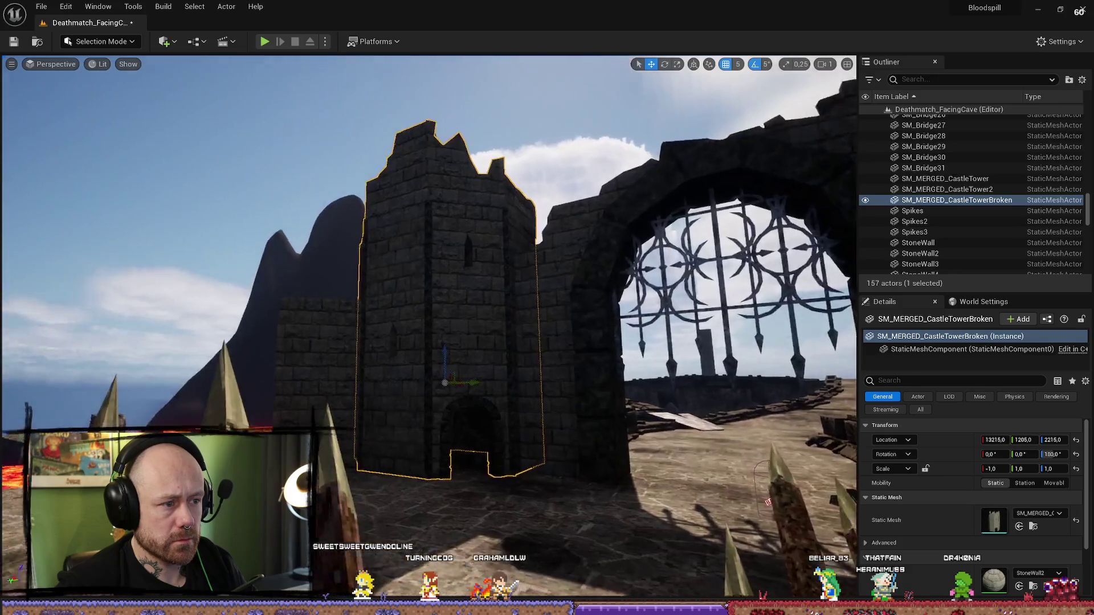
pyautogui.moveTo(394, 343)
pyautogui.mouseDown()
pyautogui.moveTo(393, 308)
pyautogui.moveTo(394, 343)
pyautogui.mouseUp()
pyautogui.click(452, 319)
pyautogui.moveTo(469, 181); pyautogui.dragTo(385, 249)
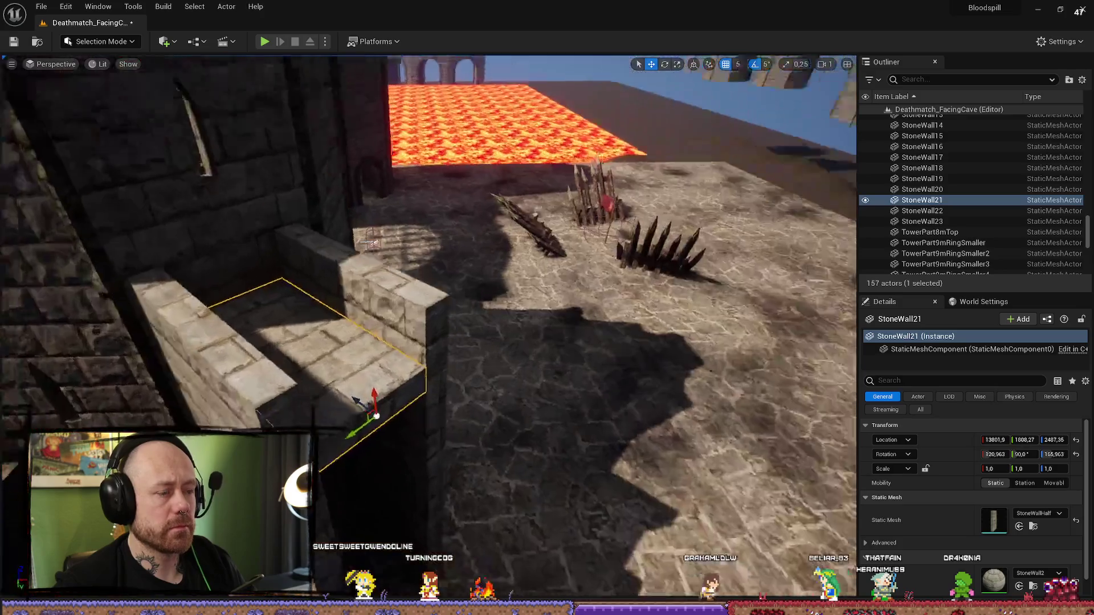
pyautogui.moveTo(353, 392); pyautogui.dragTo(426, 422)
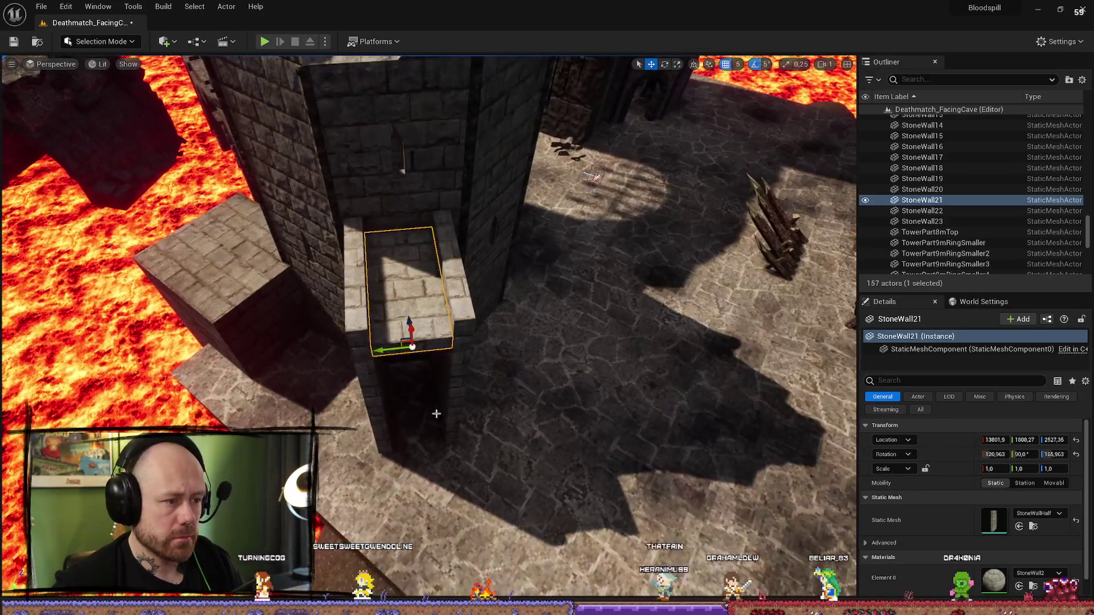
# - Select all five buttress wall pieces and duplicate them with Ctrl+D
pyautogui.keyDown('ctrl'); pyautogui.click(455, 421); pyautogui.keyUp('ctrl')
pyautogui.keyDown('ctrl'); pyautogui.click(415, 398); pyautogui.keyUp('ctrl')
pyautogui.keyDown('ctrl'); pyautogui.click(379, 378); pyautogui.keyUp('ctrl')
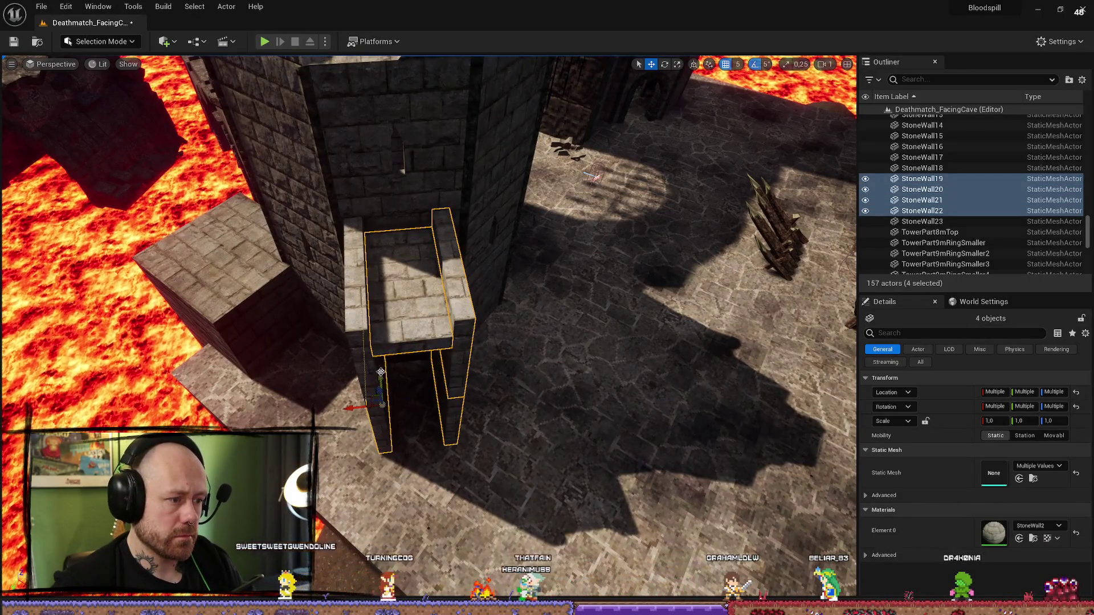
pyautogui.keyDown('ctrl'); pyautogui.click(372, 339); pyautogui.keyUp('ctrl')
pyautogui.moveTo(372, 340)
pyautogui.mouseDown()
pyautogui.moveTo(334, 350)
pyautogui.moveTo(351, 339)
pyautogui.mouseUp()
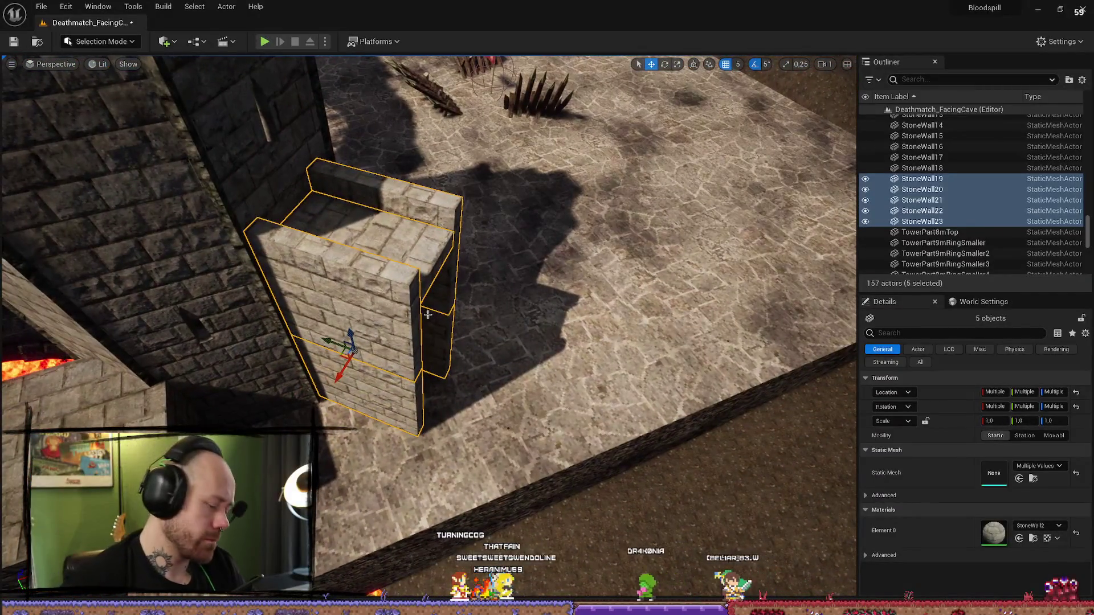
pyautogui.hotkey('ctrl', 'd')
# - Place the copied walls beside the original buttress, lowered onto the floor and snug against it
pyautogui.press('e')
pyautogui.moveTo(431, 355)
pyautogui.mouseDown()
pyautogui.moveTo(524, 466)
pyautogui.moveTo(477, 467)
pyautogui.mouseUp()
pyautogui.press('w')
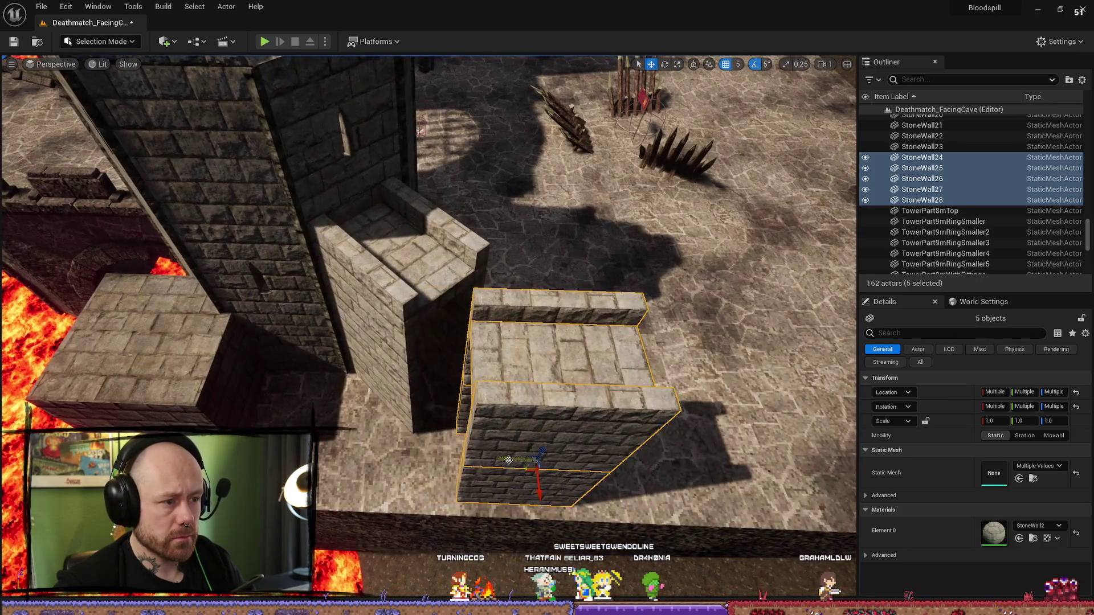
pyautogui.moveTo(548, 500)
pyautogui.mouseDown()
pyautogui.moveTo(547, 524)
pyautogui.moveTo(547, 451)
pyautogui.mouseUp()
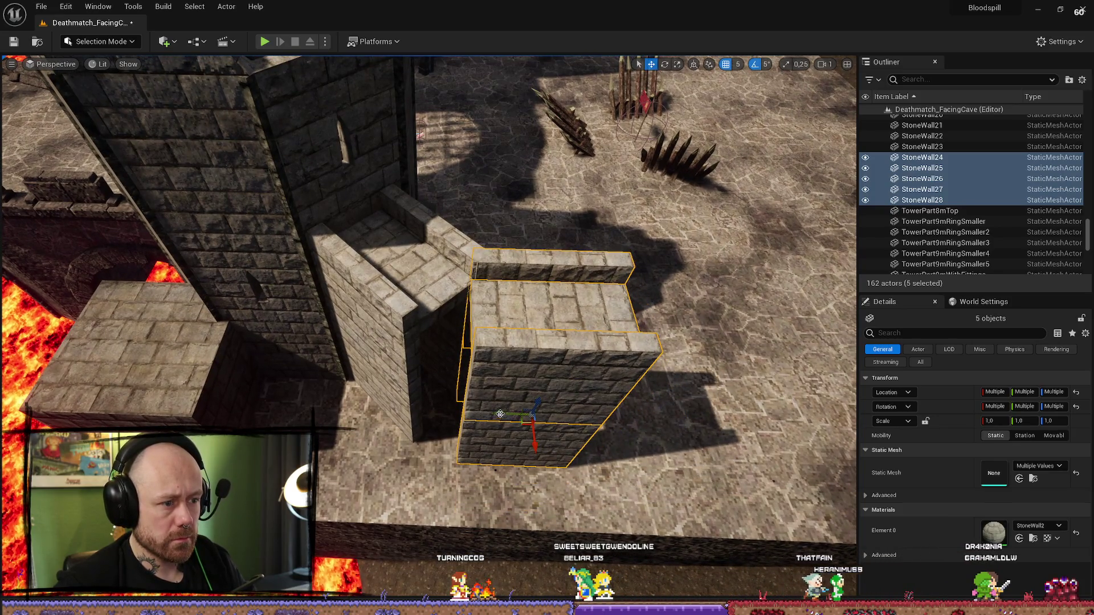
pyautogui.moveTo(518, 419); pyautogui.dragTo(510, 418)
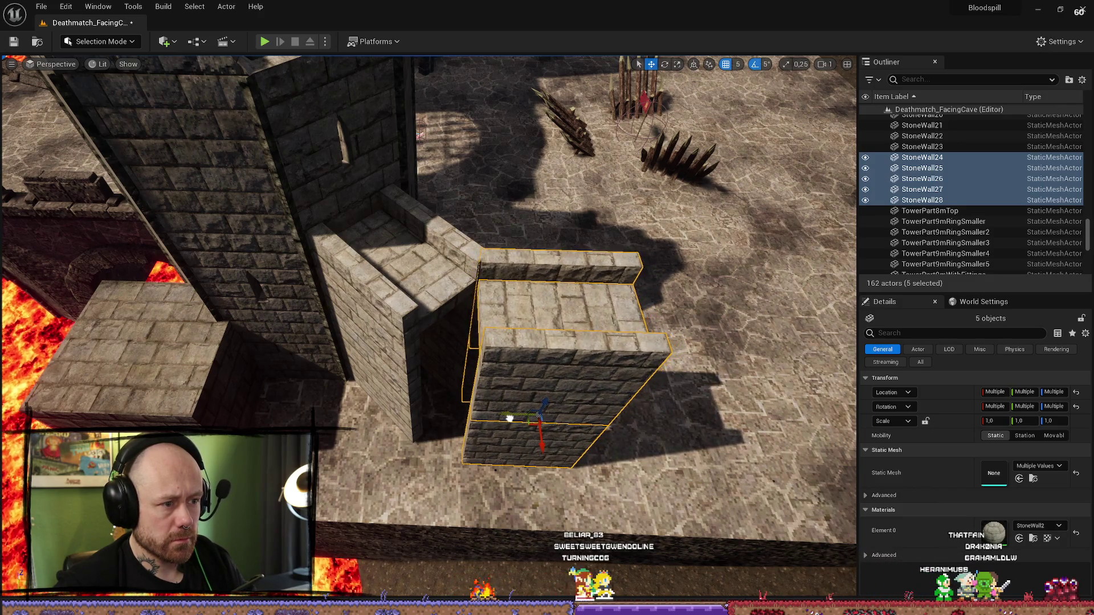
pyautogui.moveTo(506, 419); pyautogui.dragTo(467, 393)
# - Select the new buttress walls StoneWall24–28, undoing a stray move up and left
pyautogui.click(684, 341)
pyautogui.moveTo(684, 342)
pyautogui.mouseDown()
pyautogui.moveTo(735, 358)
pyautogui.moveTo(712, 368)
pyautogui.moveTo(712, 342)
pyautogui.moveTo(712, 407)
pyautogui.moveTo(797, 410)
pyautogui.moveTo(832, 364)
pyautogui.mouseUp()
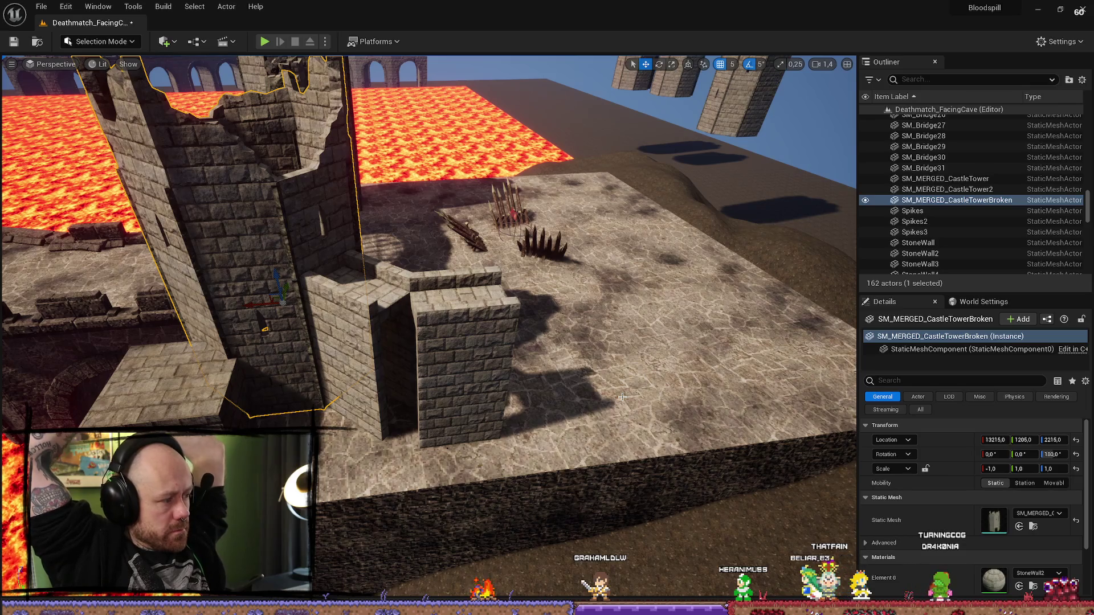
pyautogui.moveTo(582, 332)
pyautogui.mouseDown()
pyautogui.moveTo(572, 297)
pyautogui.moveTo(632, 503)
pyautogui.moveTo(493, 485)
pyautogui.mouseUp()
pyautogui.click(570, 292)
pyautogui.keyDown('ctrl'); pyautogui.click(570, 292); pyautogui.keyUp('ctrl')
pyautogui.keyDown('ctrl'); pyautogui.click(632, 503); pyautogui.keyUp('ctrl')
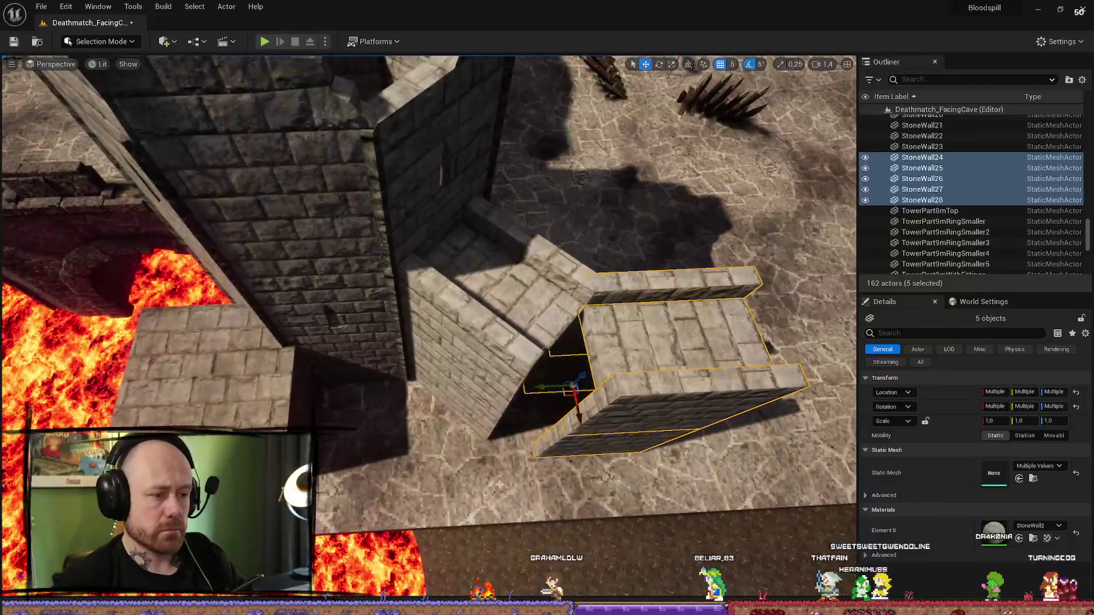
pyautogui.moveTo(578, 413)
pyautogui.mouseDown()
pyautogui.moveTo(541, 410)
pyautogui.moveTo(490, 341)
pyautogui.mouseUp()
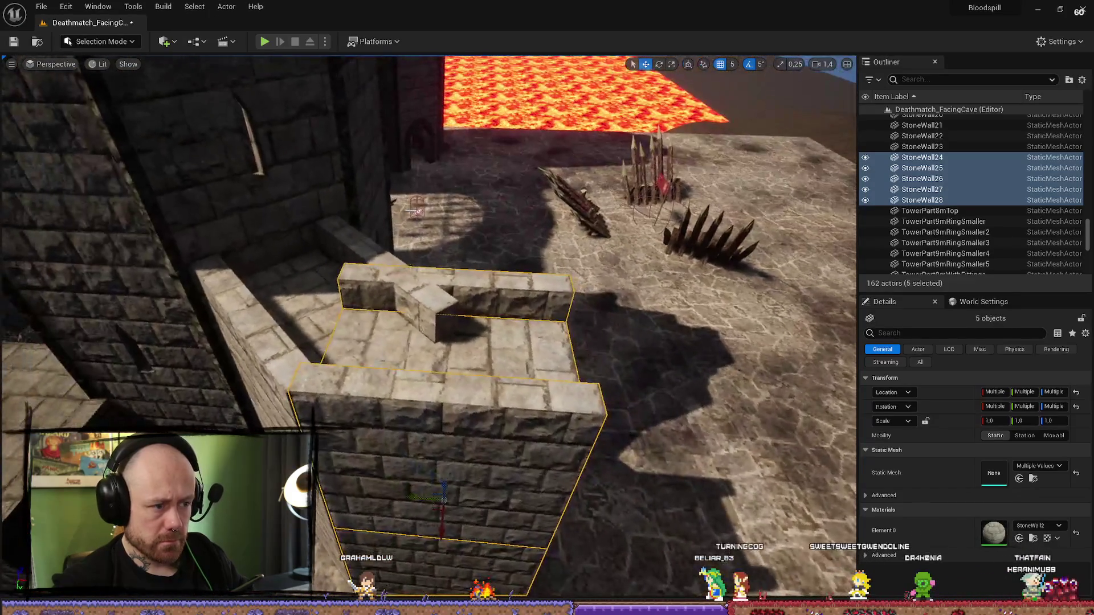
pyautogui.scroll(-3, 427, 327)
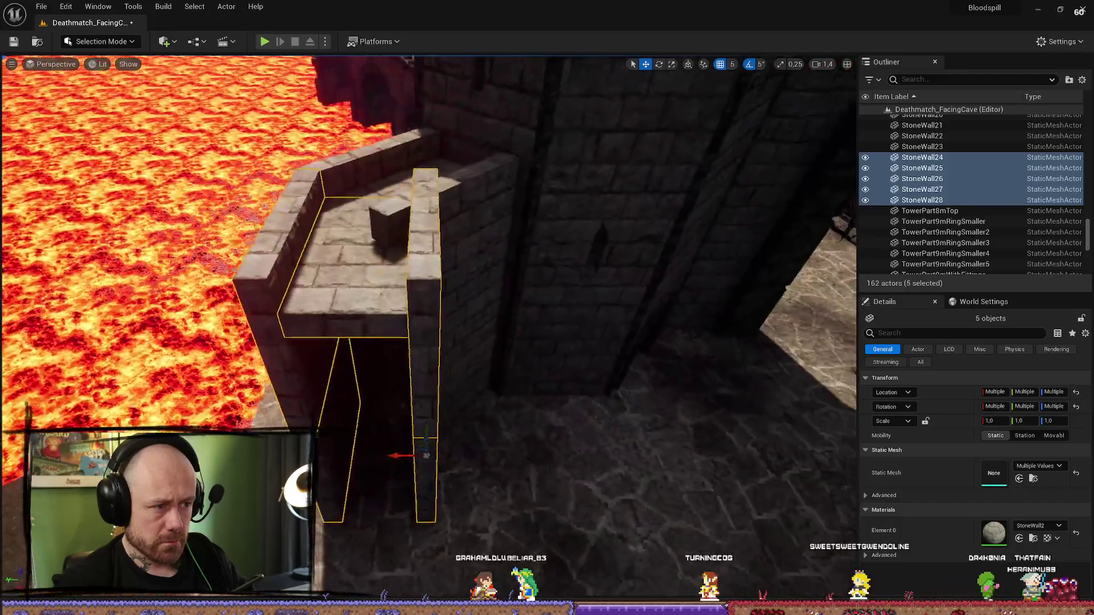
pyautogui.moveTo(499, 323)
pyautogui.mouseDown()
pyautogui.moveTo(496, 342)
pyautogui.moveTo(494, 297)
pyautogui.moveTo(493, 319)
pyautogui.moveTo(510, 316)
pyautogui.moveTo(510, 296)
pyautogui.mouseUp()
pyautogui.hotkey('ctrl', 'z')
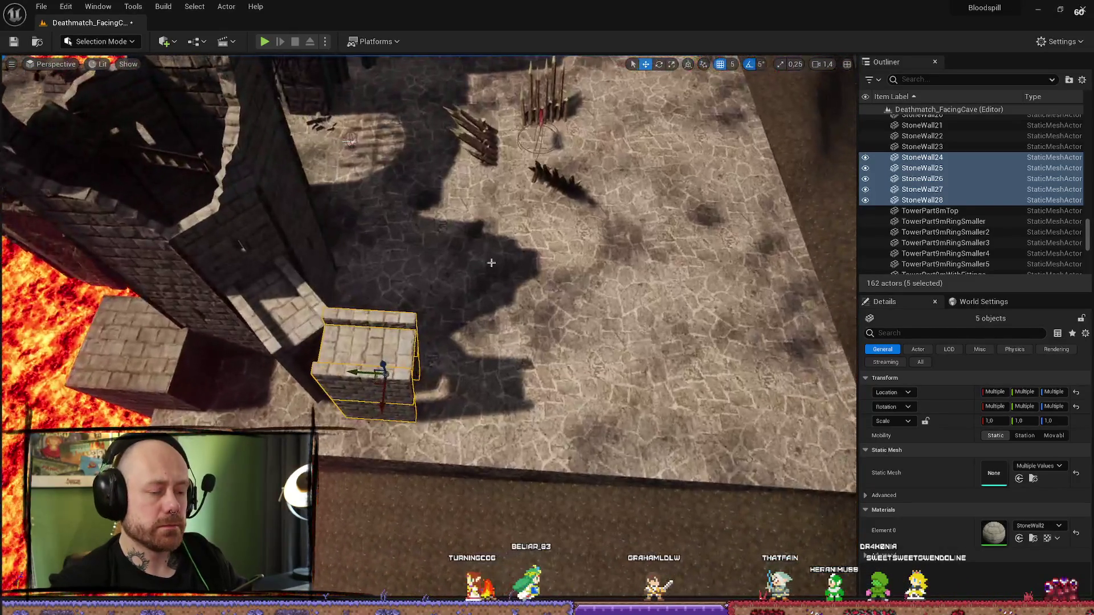
# - Duplicate the five walls, then duplicate all ten and slide the copies along the courtyard edge
pyautogui.hotkey('ctrl', 'd')
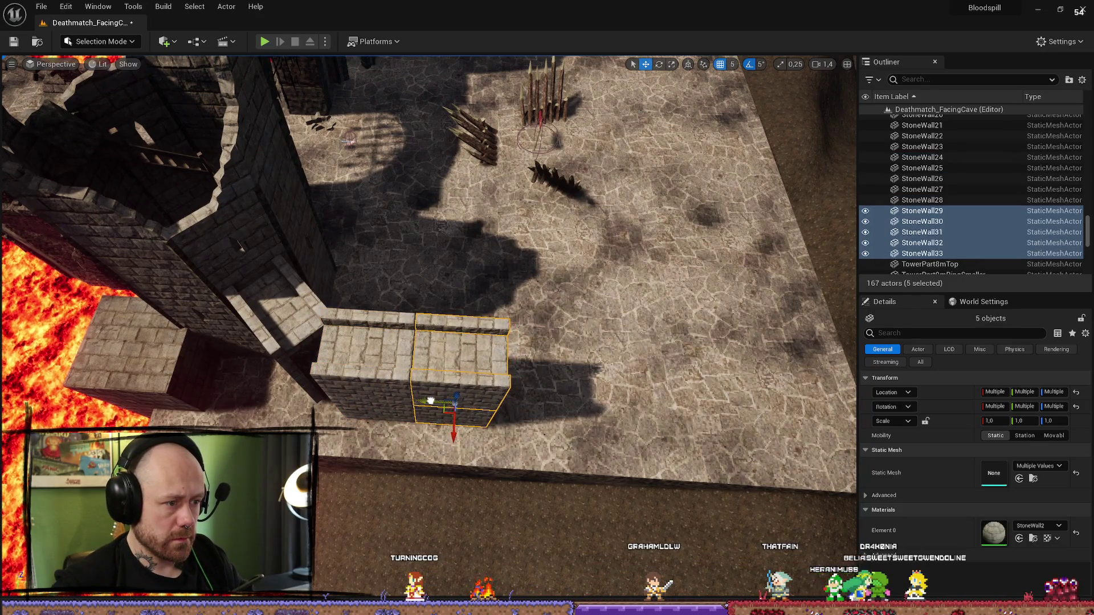
pyautogui.moveTo(429, 400)
pyautogui.mouseDown()
pyautogui.moveTo(429, 370)
pyautogui.moveTo(398, 342)
pyautogui.mouseUp()
pyautogui.keyDown('ctrl'); pyautogui.click(361, 383); pyautogui.keyUp('ctrl')
pyautogui.keyDown('ctrl'); pyautogui.click(342, 319); pyautogui.keyUp('ctrl')
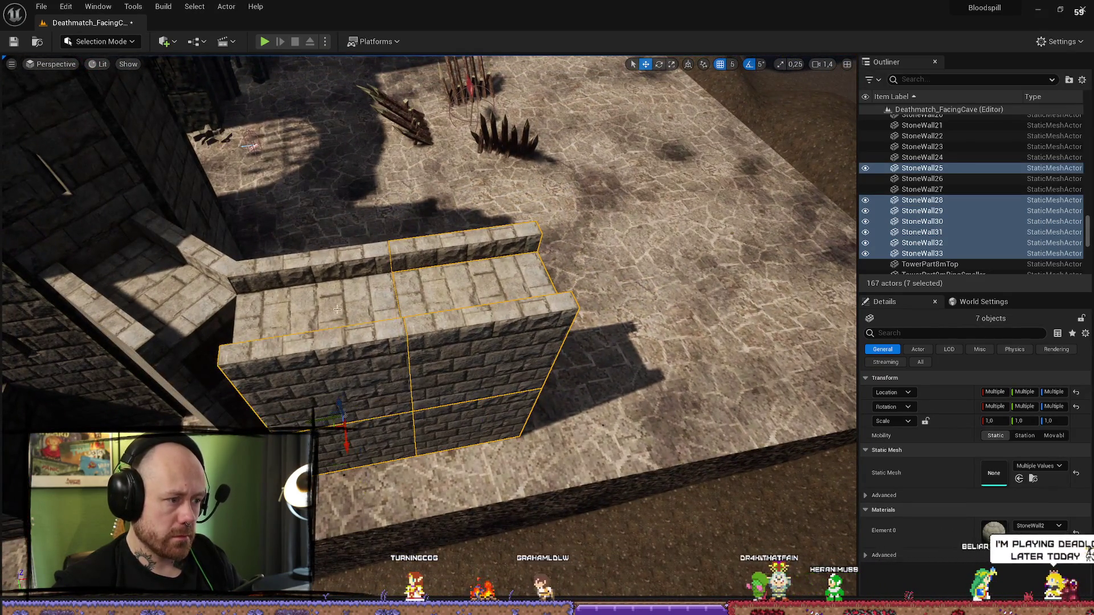
pyautogui.keyDown('ctrl'); pyautogui.click(372, 255); pyautogui.keyUp('ctrl')
pyautogui.moveTo(372, 254)
pyautogui.mouseDown()
pyautogui.moveTo(334, 324)
pyautogui.moveTo(398, 366)
pyautogui.moveTo(402, 288)
pyautogui.mouseUp()
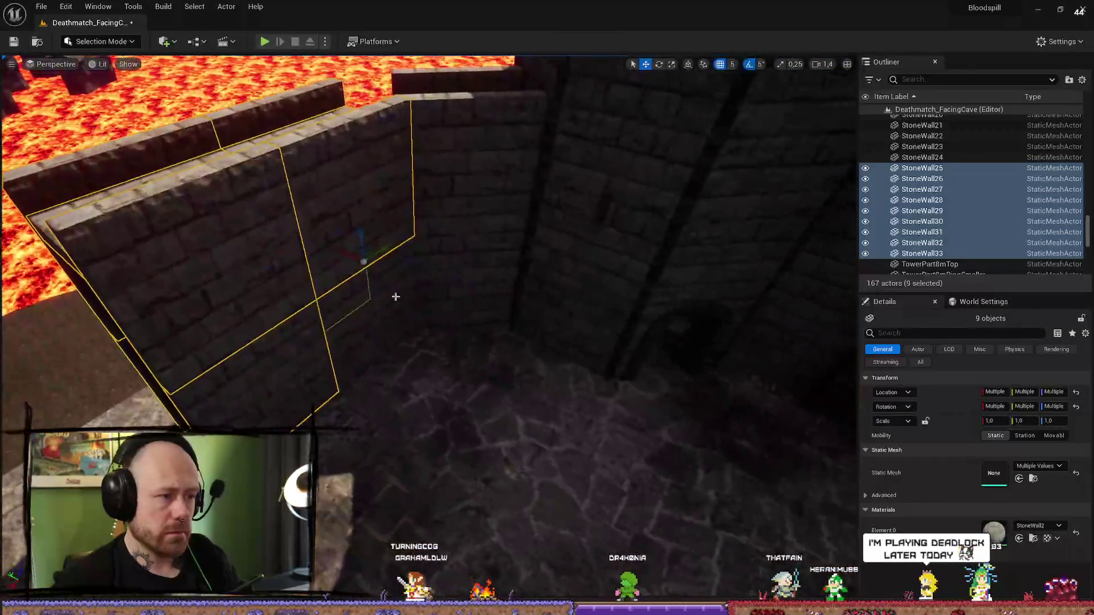
pyautogui.keyDown('ctrl'); pyautogui.click(370, 296); pyautogui.keyUp('ctrl')
pyautogui.keyDown('ctrl'); pyautogui.click(228, 256); pyautogui.keyUp('ctrl')
pyautogui.moveTo(382, 367); pyautogui.dragTo(380, 300)
pyautogui.hotkey('ctrl', 'd')
pyautogui.moveTo(306, 362)
pyautogui.mouseDown()
pyautogui.moveTo(490, 365)
pyautogui.moveTo(518, 342)
pyautogui.moveTo(421, 325)
pyautogui.moveTo(452, 332)
pyautogui.mouseUp()
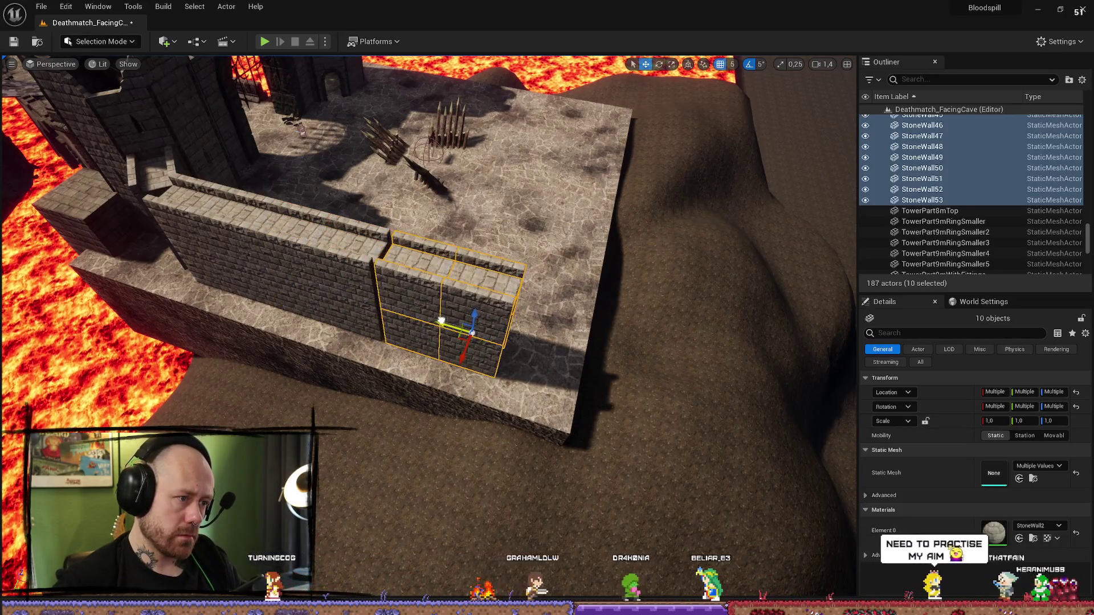
# - Select the five end wall pieces, StoneWall49 through StoneWall53, and frame them in view
pyautogui.scroll(6, 437, 320)
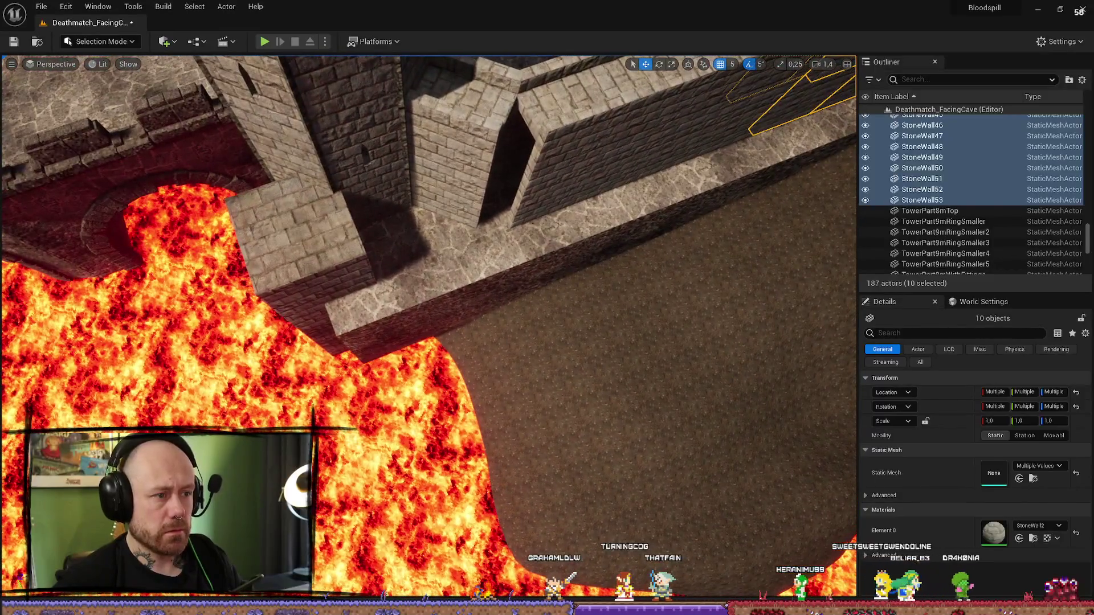
pyautogui.click(523, 234)
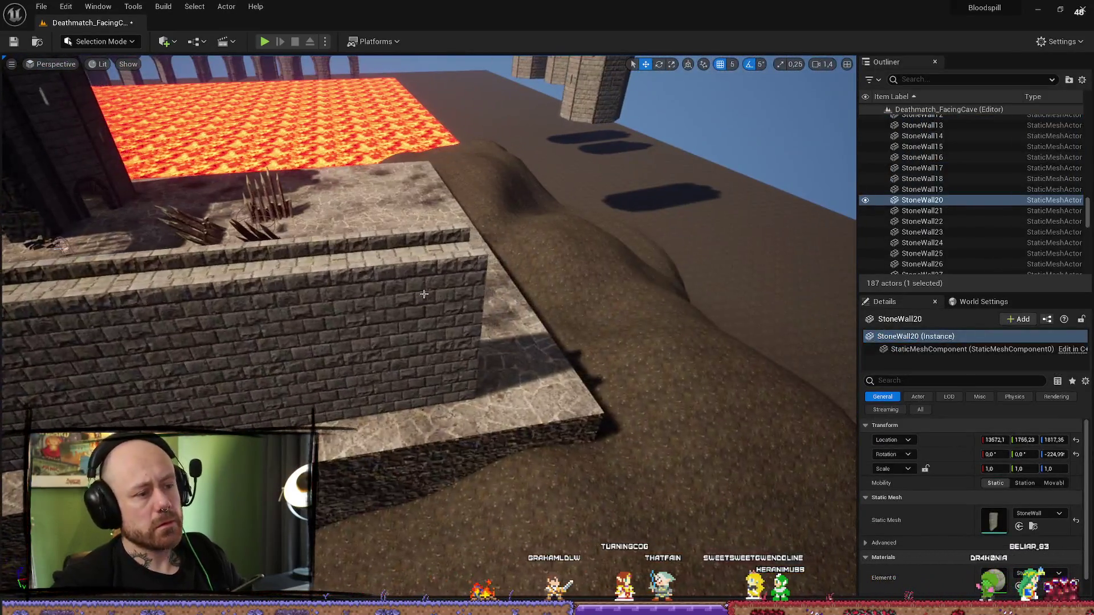
pyautogui.click(383, 317)
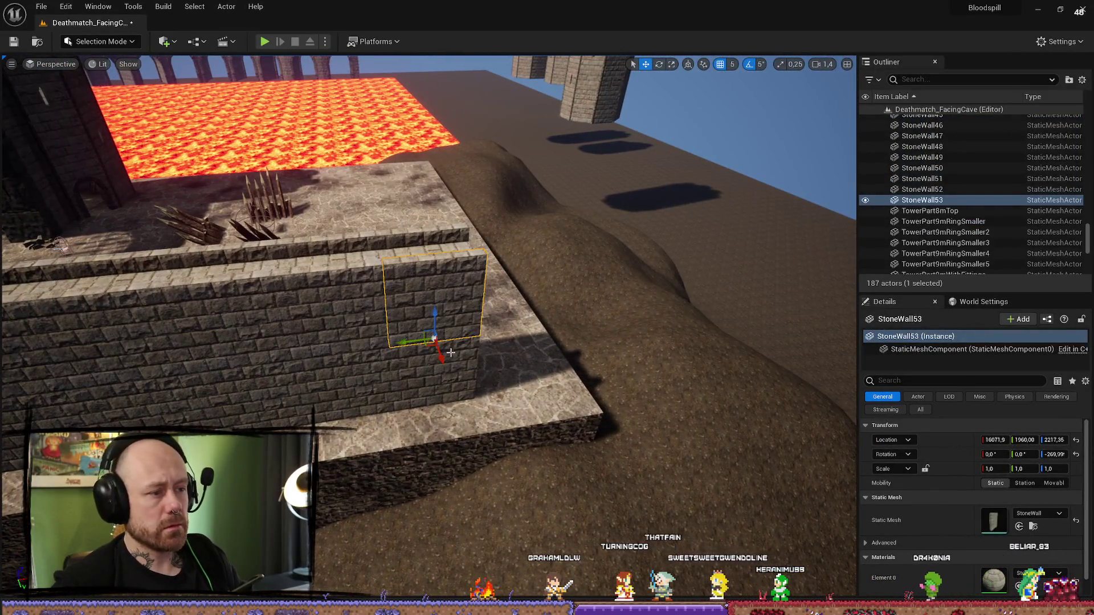
pyautogui.keyDown('ctrl'); pyautogui.click(435, 385); pyautogui.keyUp('ctrl')
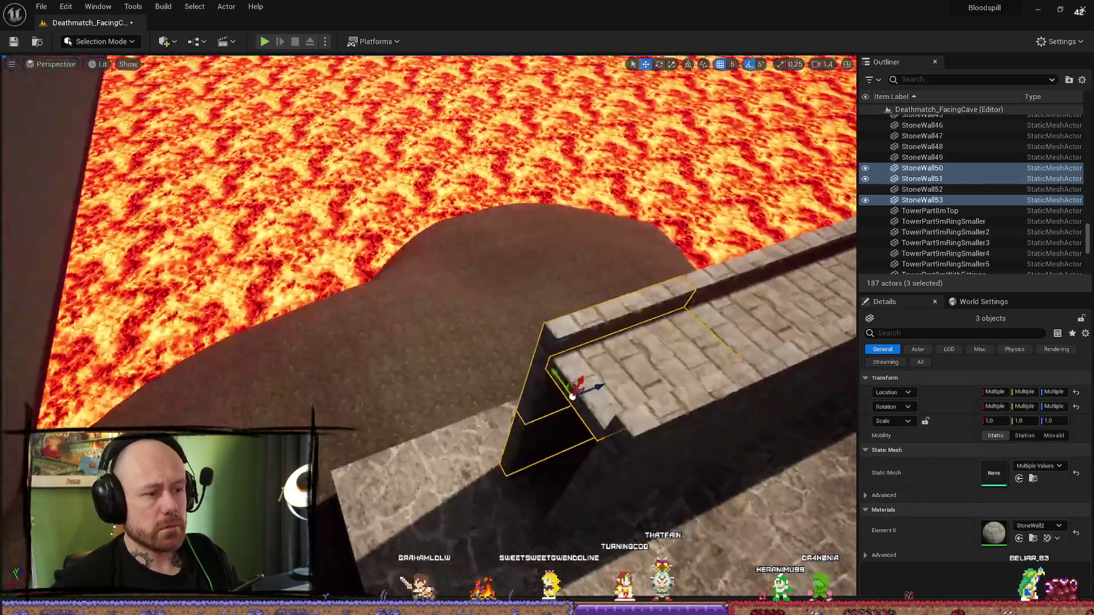
pyautogui.keyDown('ctrl'); pyautogui.click(655, 417); pyautogui.keyUp('ctrl')
pyautogui.keyDown('ctrl'); pyautogui.click(488, 341); pyautogui.keyUp('ctrl')
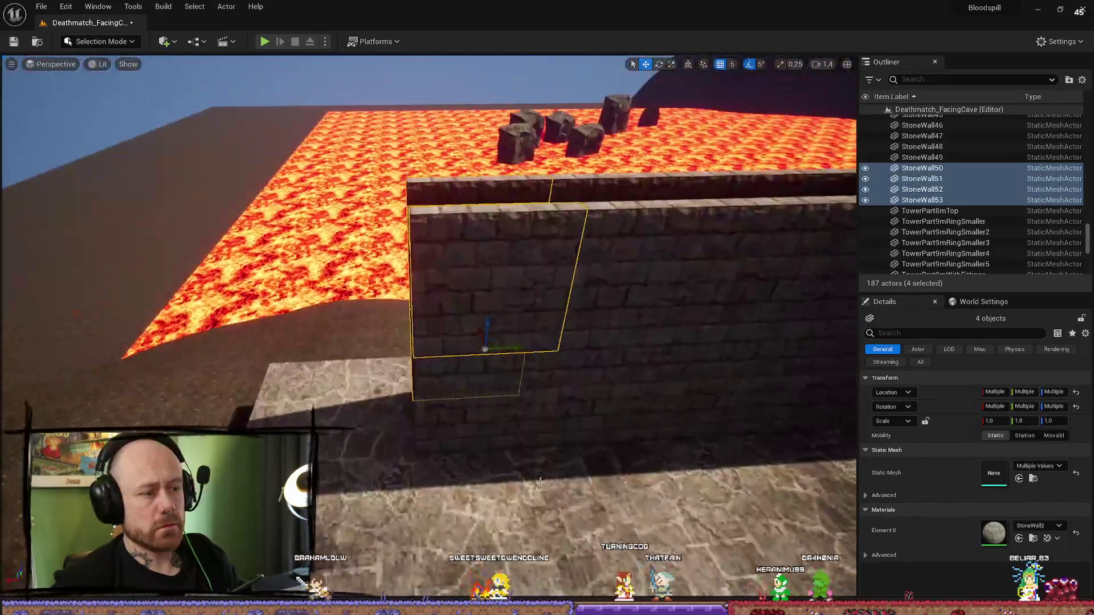
pyautogui.keyDown('ctrl'); pyautogui.click(566, 467); pyautogui.keyUp('ctrl')
pyautogui.press('f')
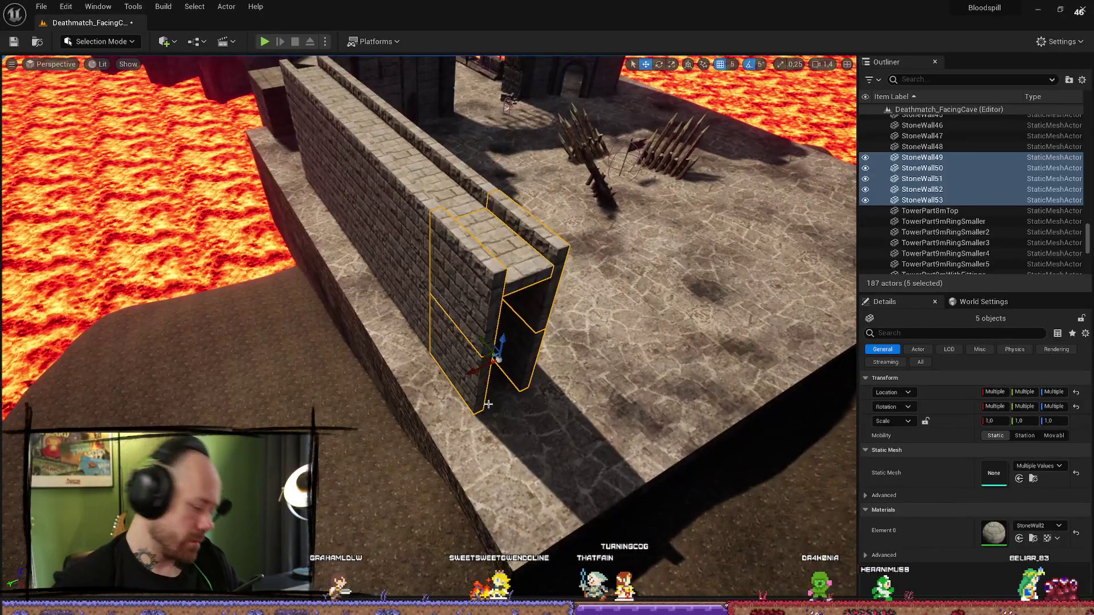
# - Duplicate them as StoneWall54–58, move the copies past the wall's end, and check the Cube_BP platform
pyautogui.hotkey('ctrl', 'd')
pyautogui.moveTo(448, 306); pyautogui.dragTo(536, 438)
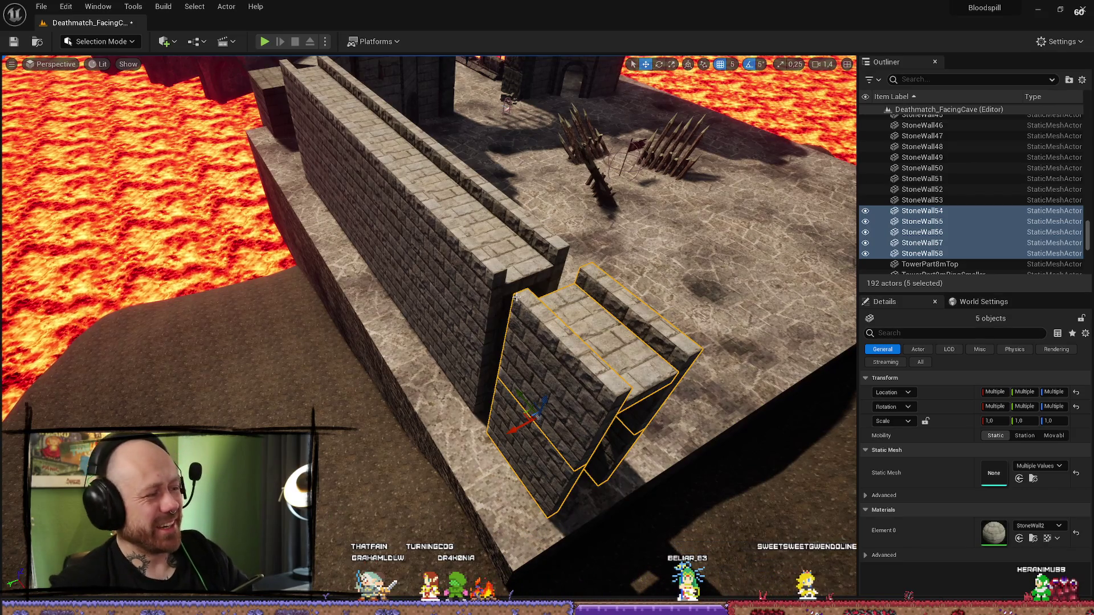
pyautogui.moveTo(513, 464)
pyautogui.mouseDown()
pyautogui.moveTo(485, 272)
pyautogui.moveTo(477, 293)
pyautogui.moveTo(520, 302)
pyautogui.moveTo(556, 225)
pyautogui.moveTo(382, 344)
pyautogui.moveTo(402, 325)
pyautogui.moveTo(387, 188)
pyautogui.moveTo(405, 319)
pyautogui.mouseUp()
pyautogui.press('w')
pyautogui.scroll(2, 485, 272)
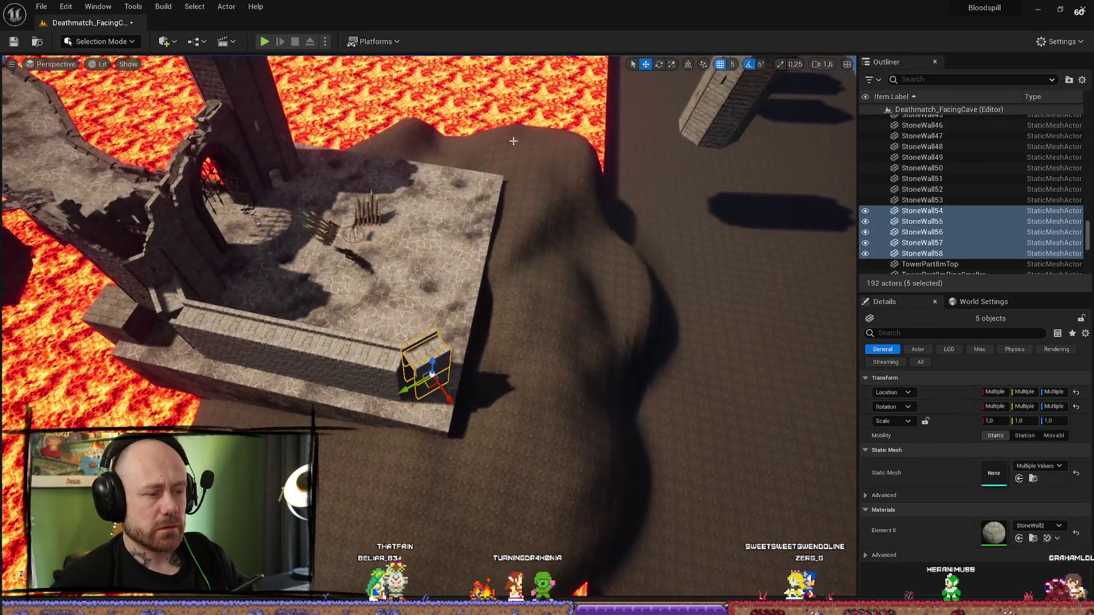
pyautogui.click(472, 280)
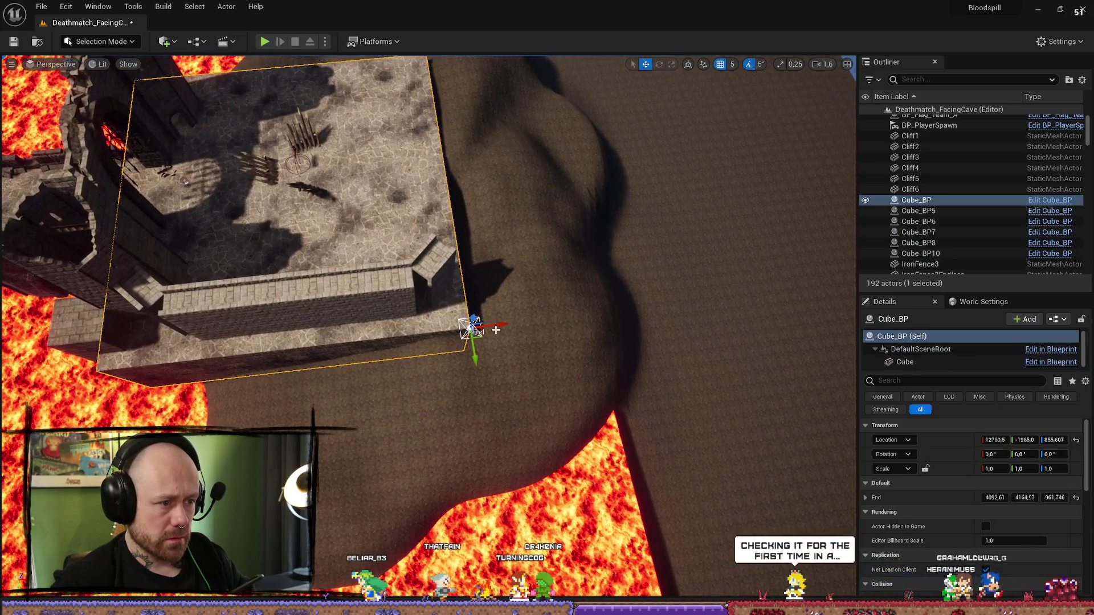
pyautogui.moveTo(557, 319); pyautogui.dragTo(575, 320)
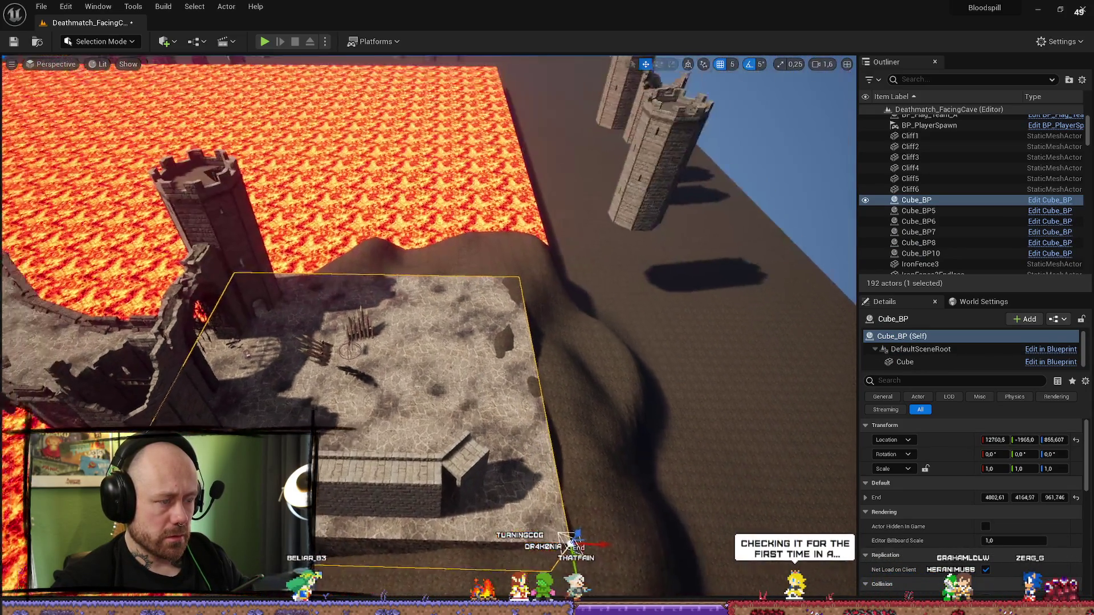
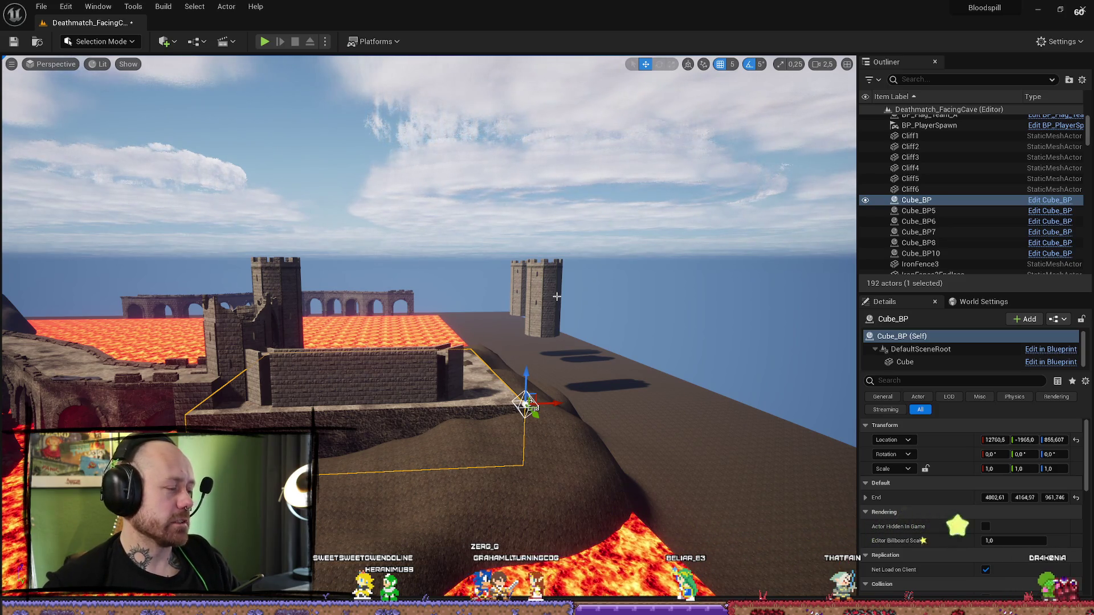
# - Select the five StoneWall pieces on the spiked courtyard floor, including StoneWall57 and StoneWall54
pyautogui.moveTo(556, 296)
pyautogui.mouseDown()
pyautogui.moveTo(556, 274)
pyautogui.moveTo(557, 319)
pyautogui.moveTo(556, 296)
pyautogui.moveTo(557, 319)
pyautogui.moveTo(535, 297)
pyautogui.moveTo(556, 319)
pyautogui.mouseUp()
pyautogui.moveTo(346, 467)
pyautogui.mouseDown()
pyautogui.moveTo(345, 455)
pyautogui.moveTo(345, 467)
pyautogui.mouseUp()
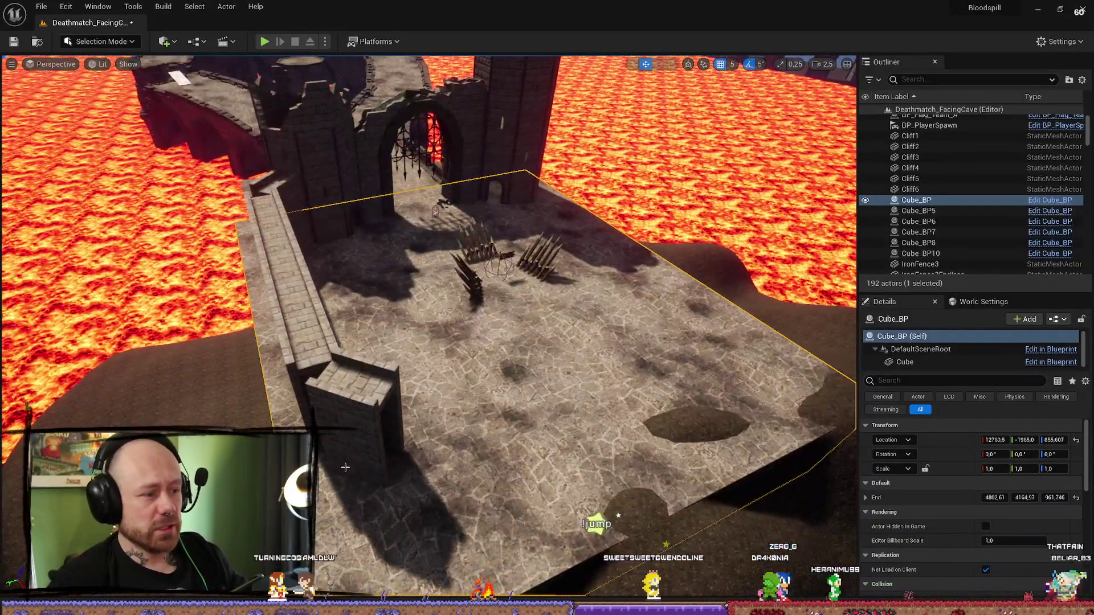
pyautogui.click(360, 433)
pyautogui.keyDown('ctrl'); pyautogui.click(358, 422); pyautogui.keyUp('ctrl')
pyautogui.keyDown('ctrl'); pyautogui.click(358, 410); pyautogui.keyUp('ctrl')
pyautogui.moveTo(358, 410)
pyautogui.mouseDown()
pyautogui.moveTo(341, 421)
pyautogui.moveTo(500, 328)
pyautogui.moveTo(387, 538)
pyautogui.moveTo(524, 348)
pyautogui.mouseUp()
pyautogui.keyDown('ctrl'); pyautogui.click(501, 328); pyautogui.keyUp('ctrl')
pyautogui.keyDown('ctrl'); pyautogui.click(500, 359); pyautogui.keyUp('ctrl')
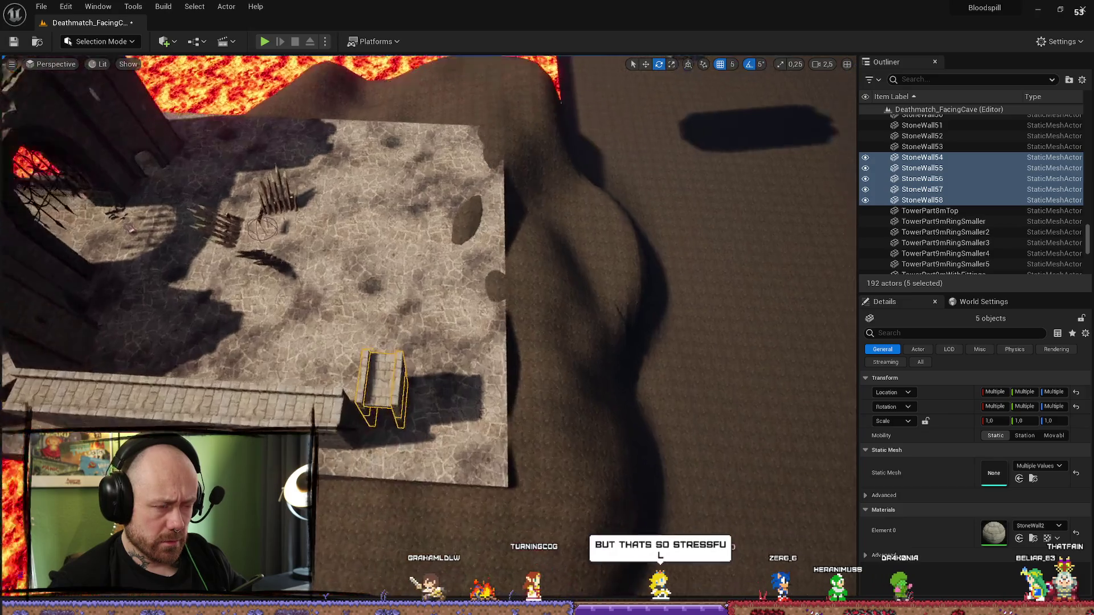
# - Drag the five wall pieces toward the floor's centre, then select the castle tower
pyautogui.moveTo(524, 347); pyautogui.dragTo(466, 373)
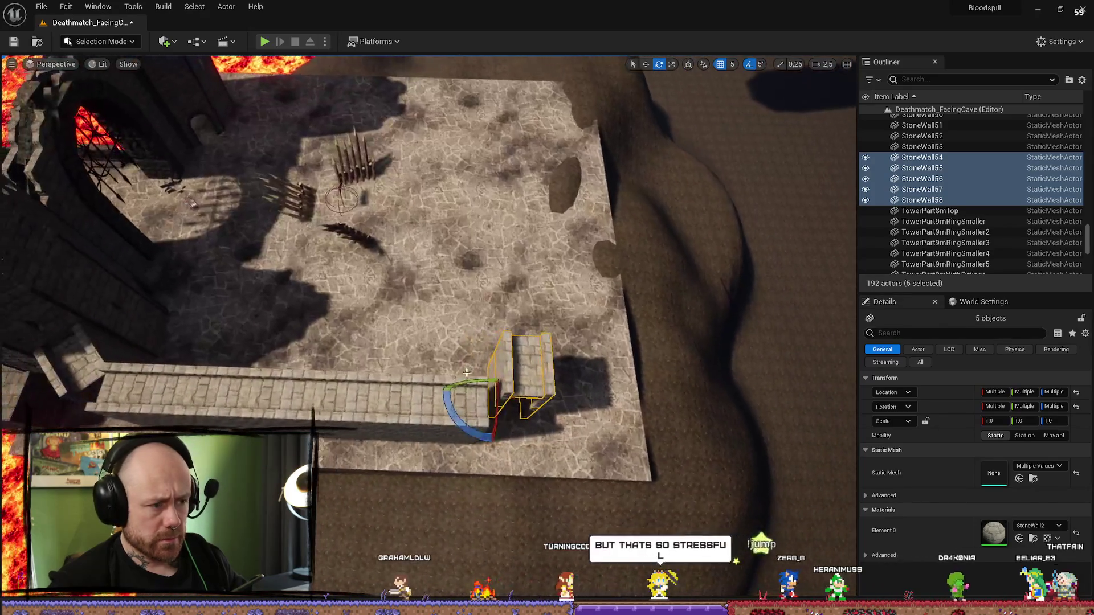
pyautogui.moveTo(563, 427)
pyautogui.mouseDown()
pyautogui.moveTo(550, 348)
pyautogui.moveTo(459, 298)
pyautogui.mouseUp()
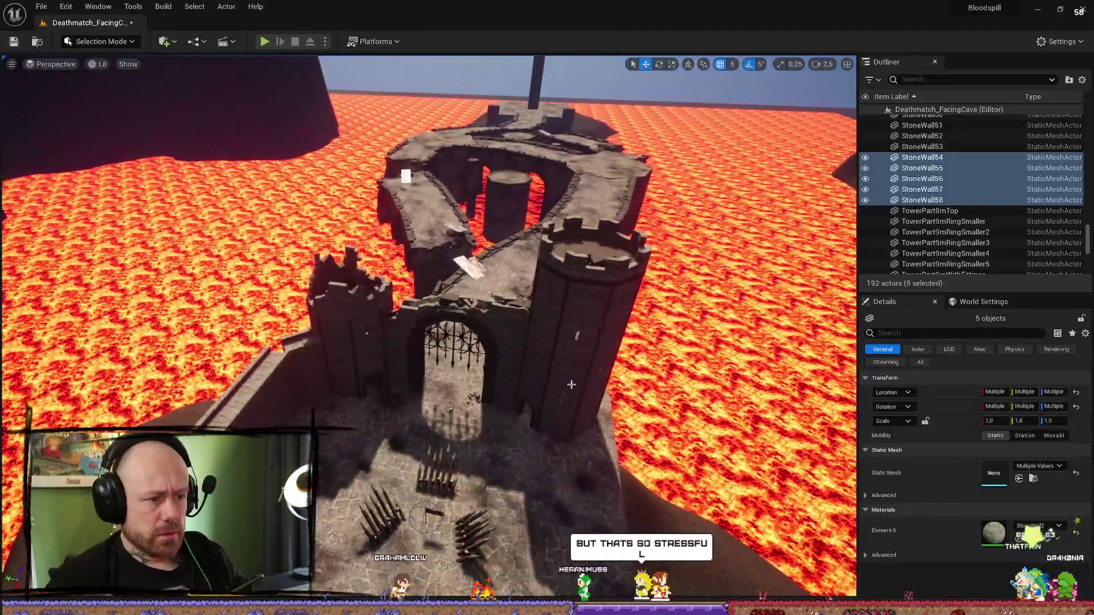
pyautogui.click(632, 338)
pyautogui.moveTo(631, 338); pyautogui.dragTo(571, 383)
# - Duplicate the castle tower with Ctrl+D to create a first tower copy
pyautogui.scroll(-5, 570, 384)
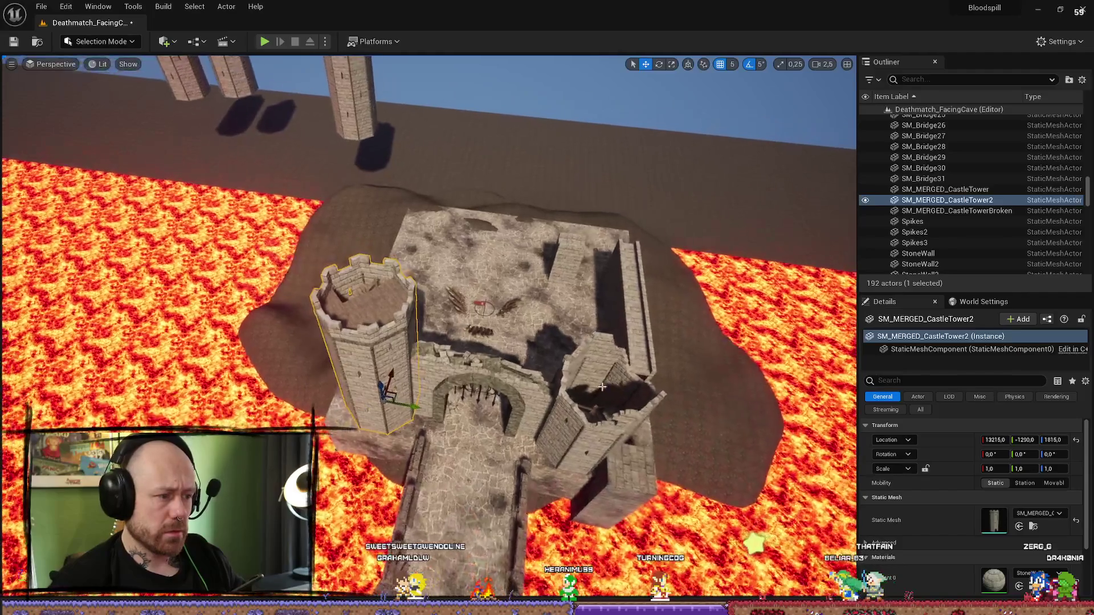
pyautogui.hotkey('ctrl', 'd')
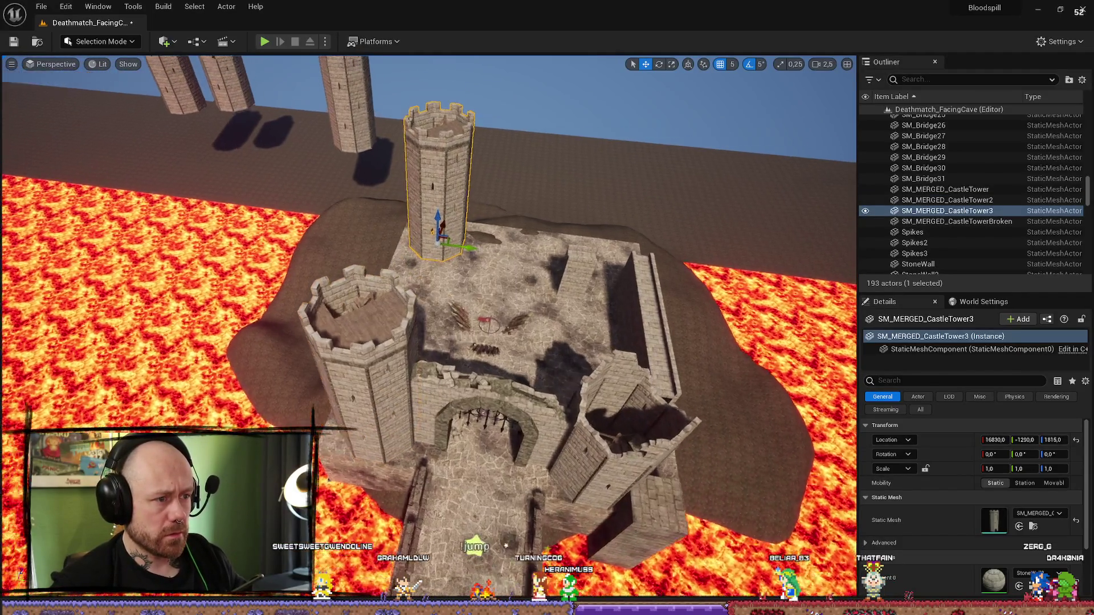
pyautogui.moveTo(446, 216)
pyautogui.mouseDown()
pyautogui.moveTo(446, 194)
pyautogui.moveTo(421, 176)
pyautogui.moveTo(410, 239)
pyautogui.moveTo(402, 188)
pyautogui.mouseUp()
pyautogui.moveTo(418, 347); pyautogui.dragTo(418, 337)
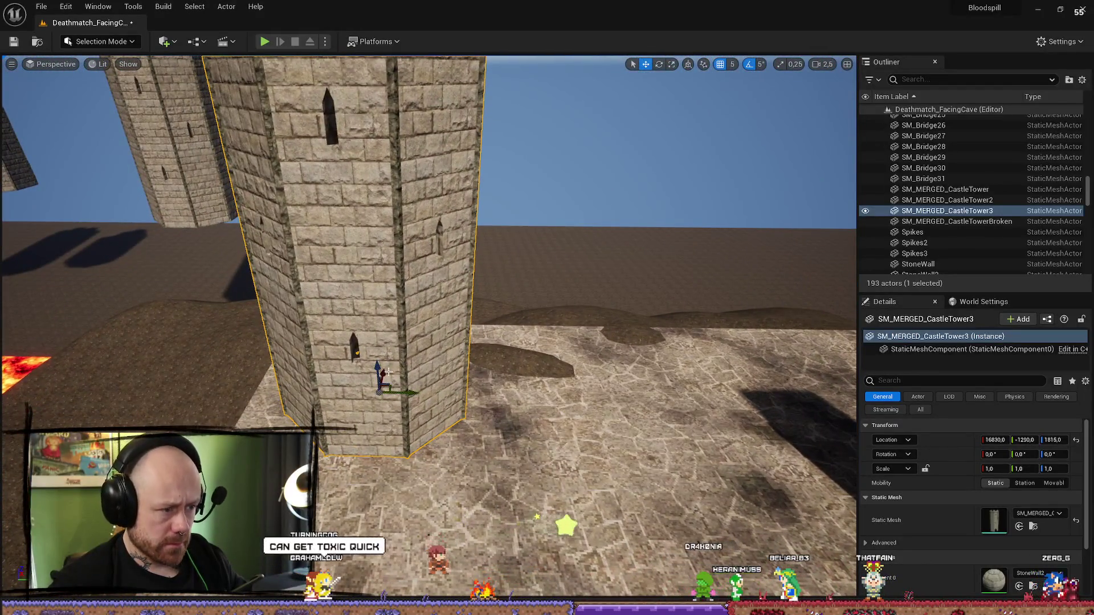
pyautogui.moveTo(386, 372); pyautogui.dragTo(386, 410)
pyautogui.moveTo(655, 319); pyautogui.dragTo(571, 318)
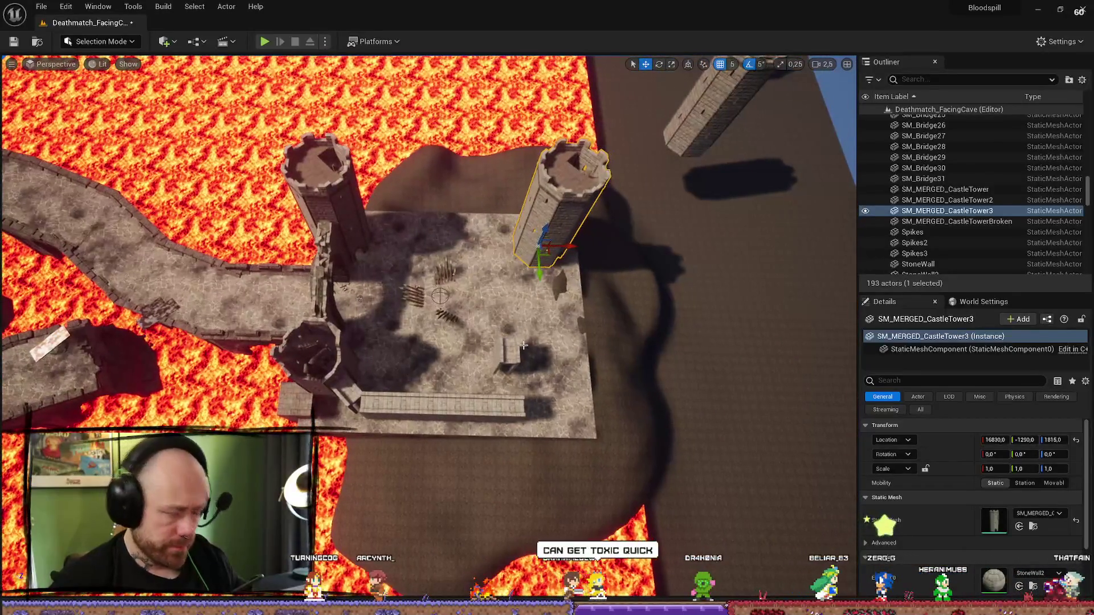
# - Make a second tower copy, slide it along the courtyard edge and apply its Location Y value
pyautogui.hotkey('ctrl', 'd')
pyautogui.moveTo(539, 272); pyautogui.dragTo(555, 413)
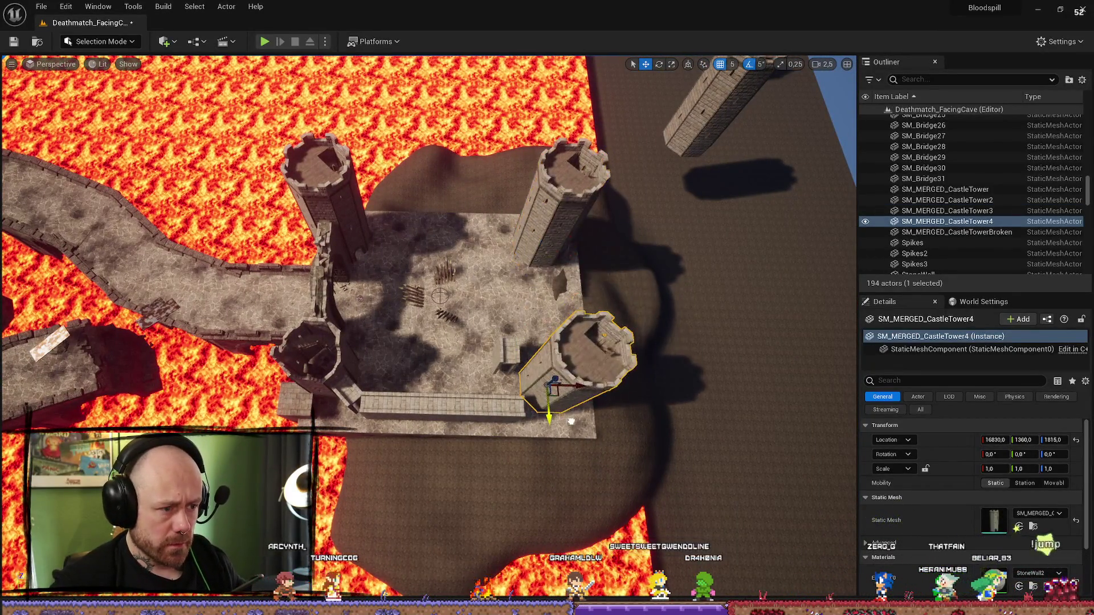
pyautogui.moveTo(433, 443); pyautogui.dragTo(433, 444)
pyautogui.click(428, 442)
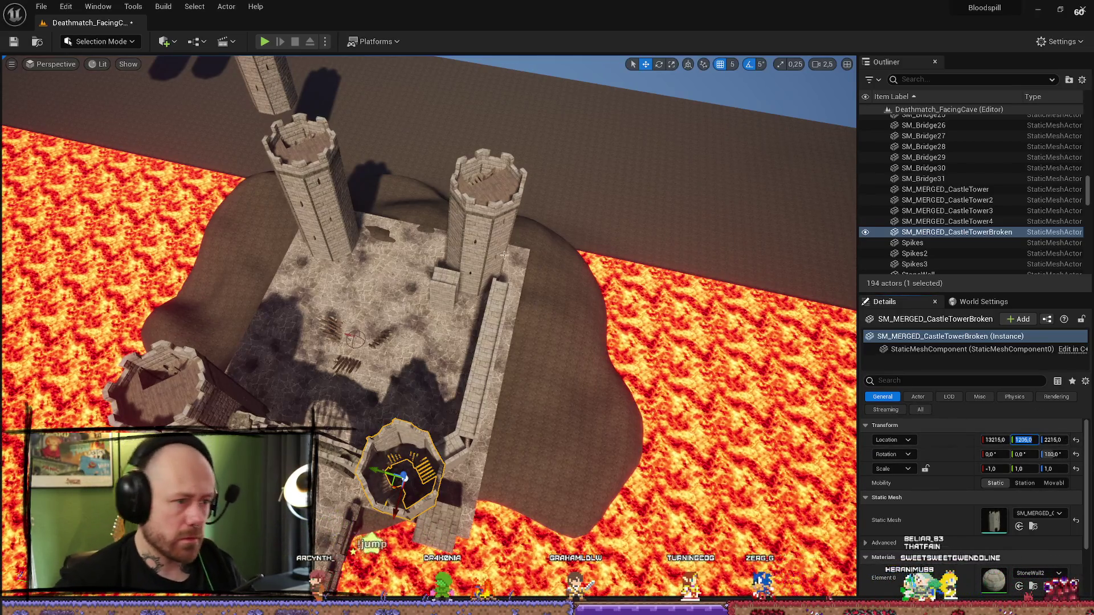
pyautogui.hotkey('ctrl', 'z')
pyautogui.press('Return')
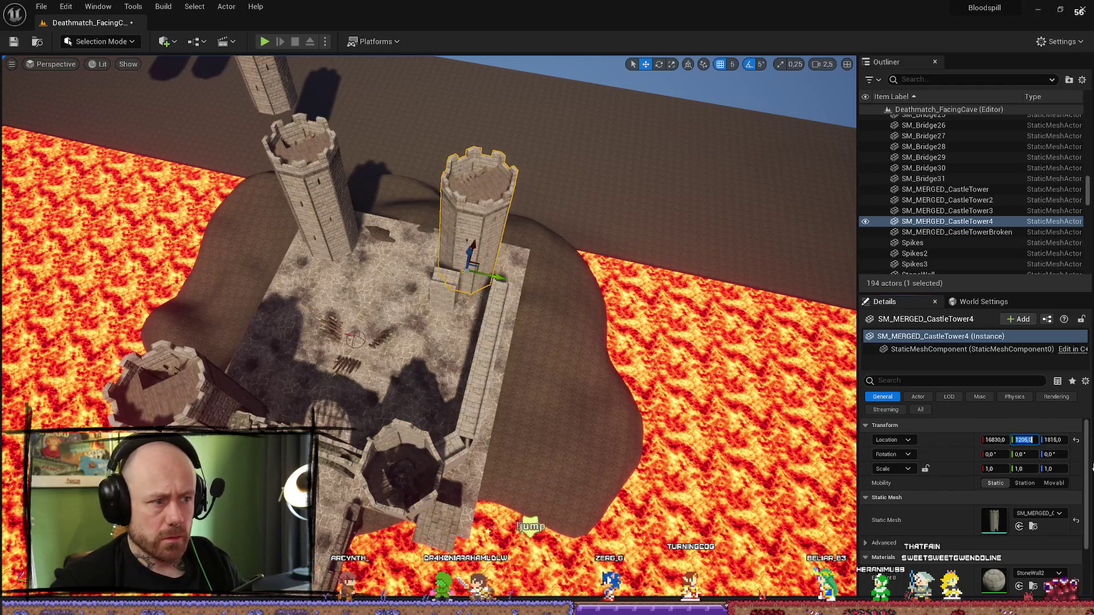
# - Move both new towers back together toward the castle's rear corners
pyautogui.moveTo(566, 283)
pyautogui.mouseDown()
pyautogui.moveTo(609, 273)
pyautogui.moveTo(575, 291)
pyautogui.moveTo(547, 279)
pyautogui.mouseUp()
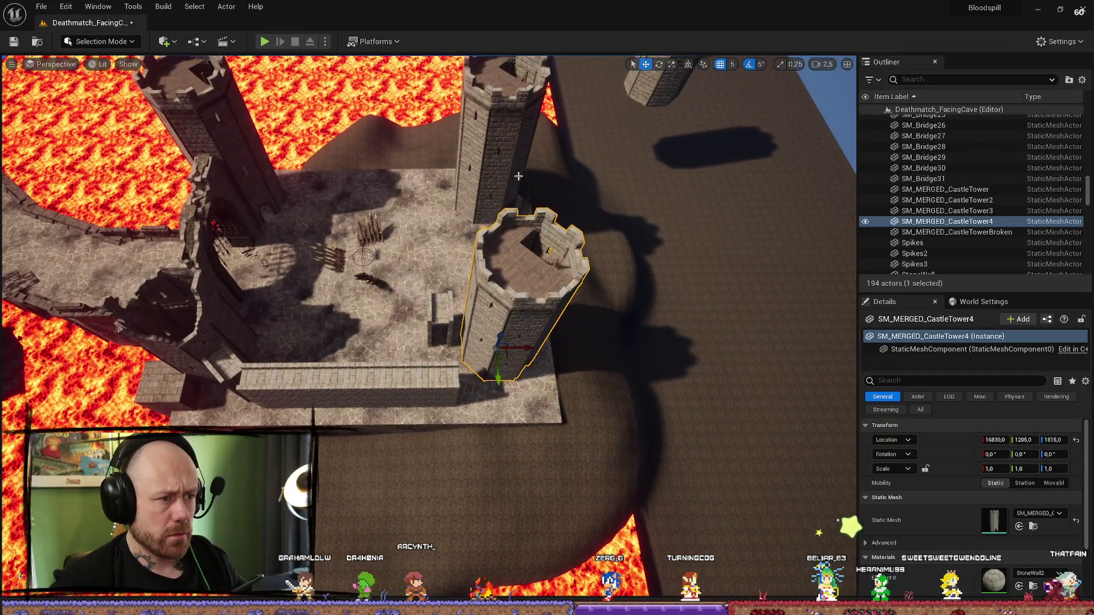
pyautogui.keyDown('ctrl'); pyautogui.click(501, 143); pyautogui.keyUp('ctrl')
pyautogui.moveTo(484, 199)
pyautogui.mouseDown()
pyautogui.moveTo(441, 200)
pyautogui.moveTo(467, 197)
pyautogui.moveTo(444, 228)
pyautogui.moveTo(421, 188)
pyautogui.moveTo(428, 239)
pyautogui.moveTo(427, 146)
pyautogui.mouseUp()
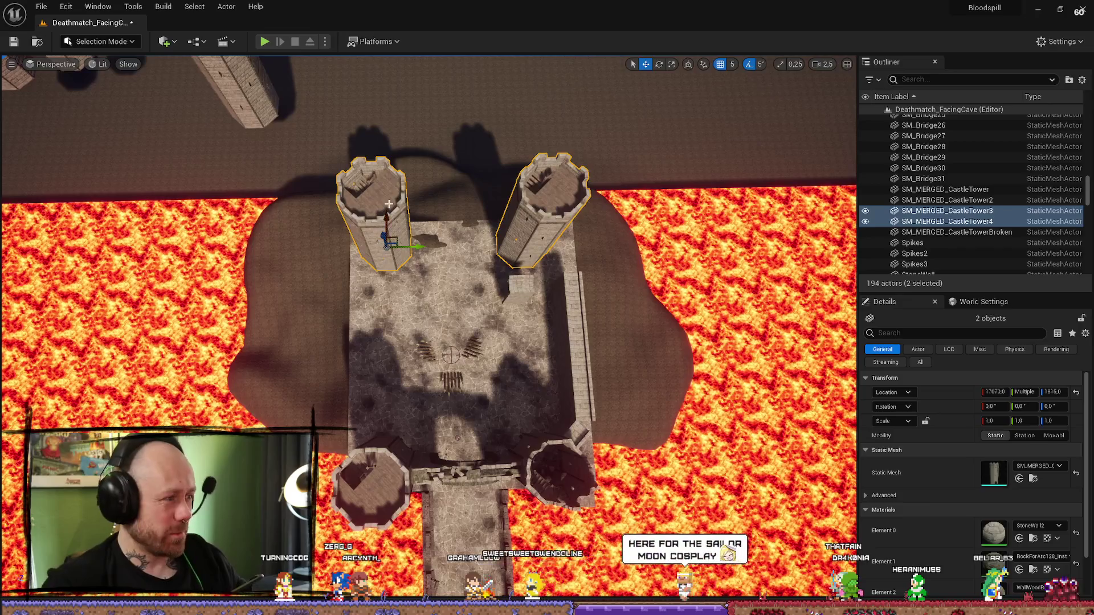
# - Shift the fourth tower outward along Y, then pull it back toward the wall
pyautogui.click(547, 233)
pyautogui.moveTo(556, 244); pyautogui.dragTo(618, 244)
pyautogui.scroll(6, 537, 228)
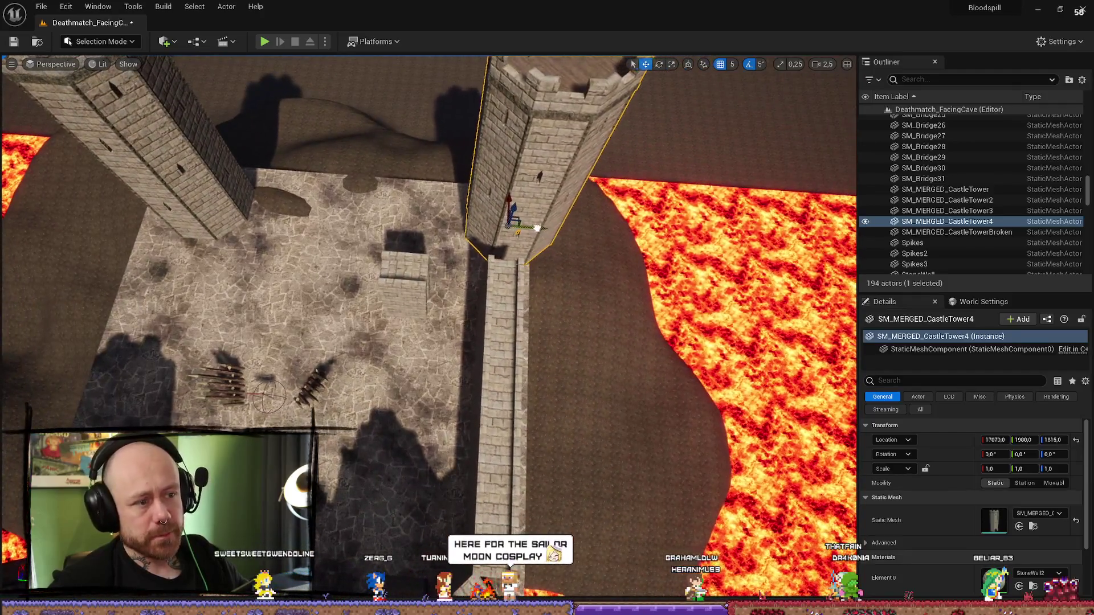
pyautogui.moveTo(536, 228); pyautogui.dragTo(498, 224)
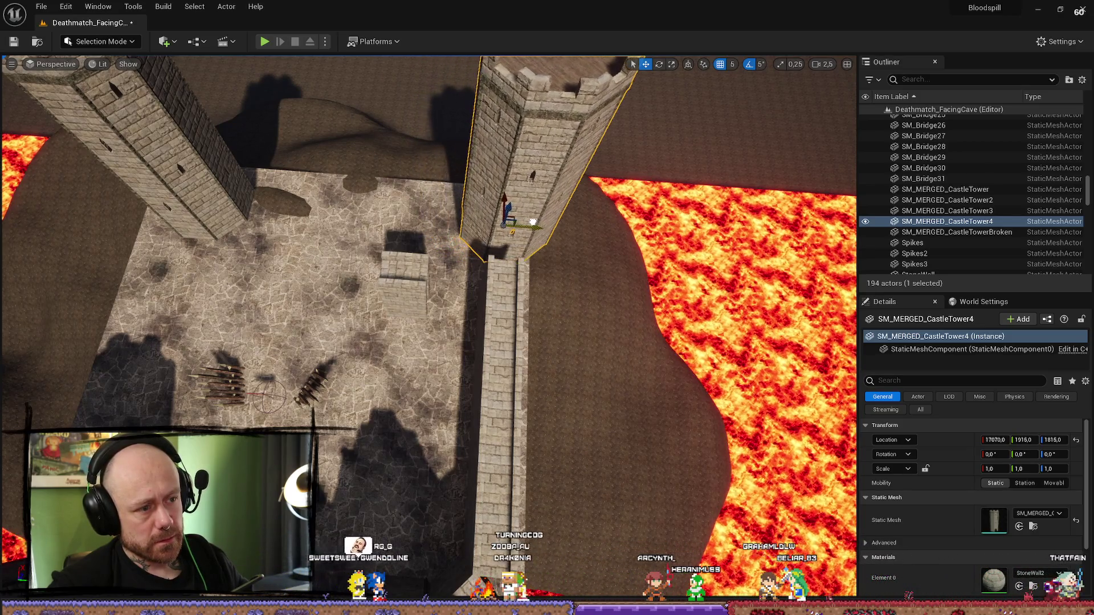
pyautogui.moveTo(527, 221)
pyautogui.mouseDown()
pyautogui.moveTo(448, 301)
pyautogui.moveTo(476, 227)
pyautogui.mouseUp()
# - Select the third castle tower from an overhead view of the castle
pyautogui.click(456, 290)
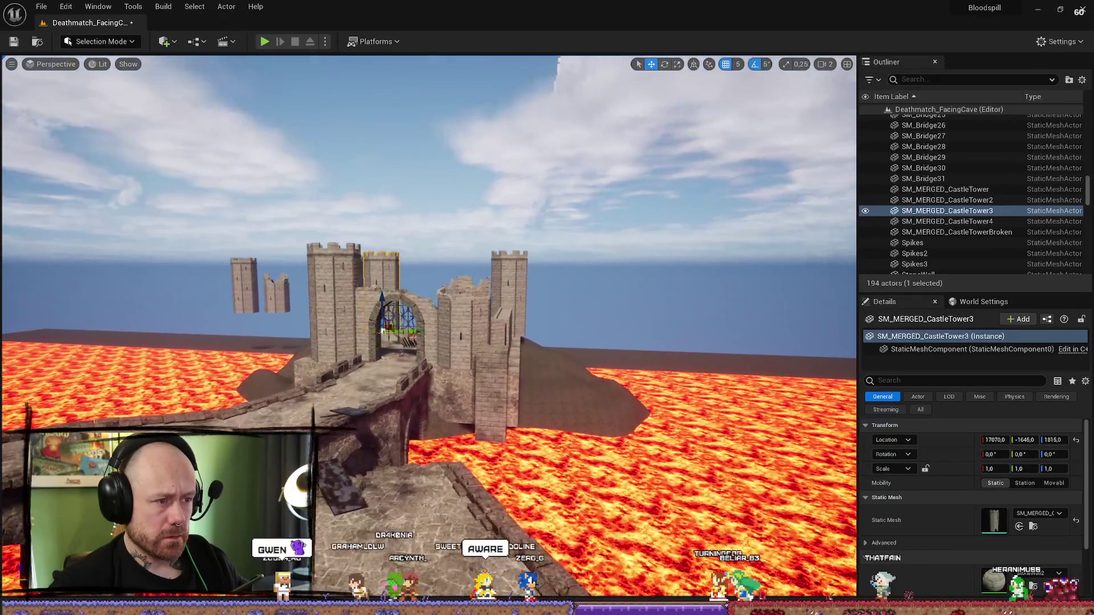
pyautogui.scroll(1, 397, 255)
pyautogui.moveTo(397, 255); pyautogui.dragTo(423, 239)
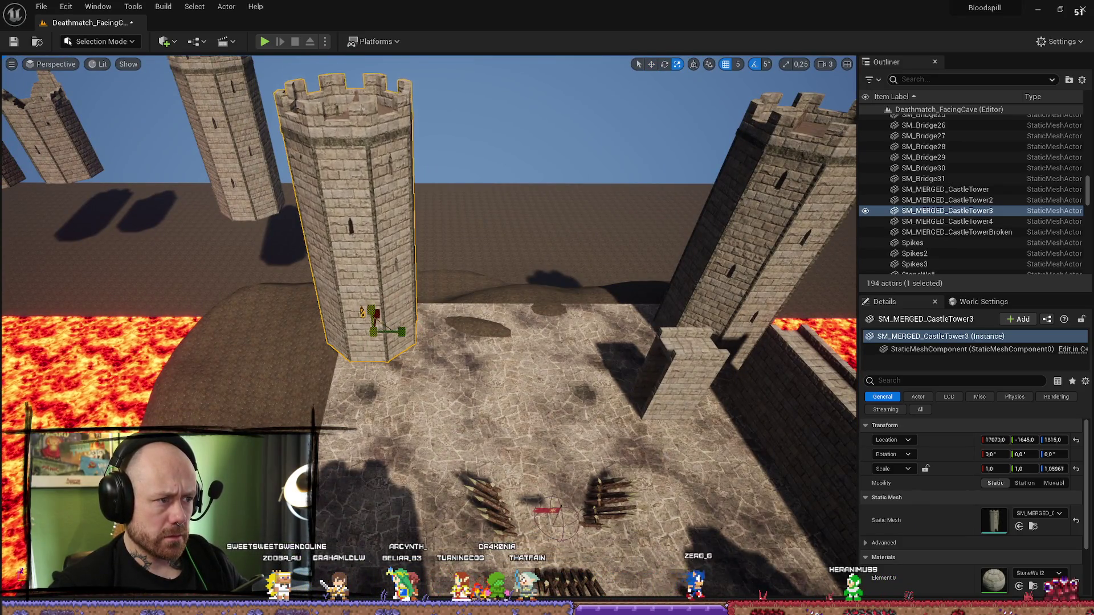
pyautogui.moveTo(424, 240); pyautogui.dragTo(424, 240)
pyautogui.moveTo(509, 402); pyautogui.dragTo(509, 403)
pyautogui.click(509, 402)
pyautogui.hotkey('ctrl', 'z')
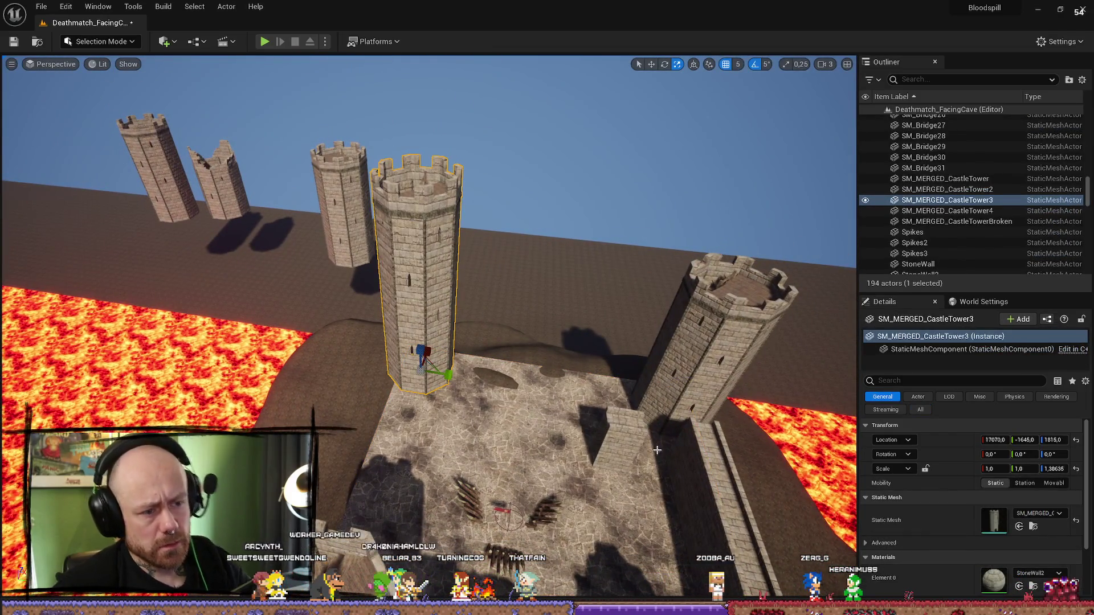
# - Delete the third and fourth castle towers from the level
pyautogui.press('Delete')
pyautogui.click(717, 353)
pyautogui.press('Delete')
pyautogui.moveTo(717, 353); pyautogui.dragTo(718, 353)
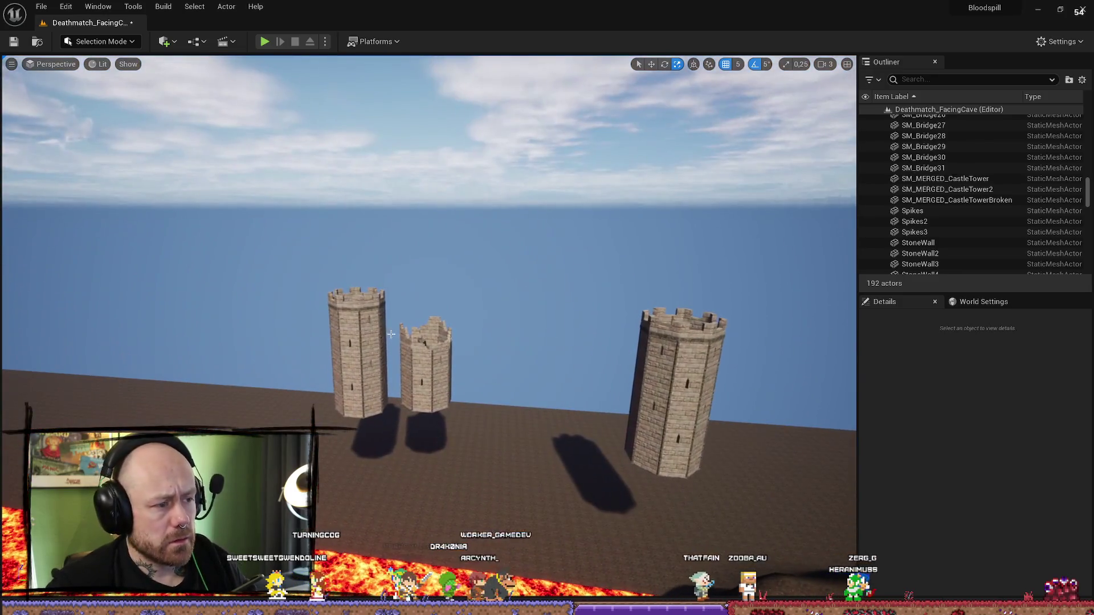
# - Focus on the intact floating tower part with F and switch the viewport to Top view
pyautogui.click(364, 370)
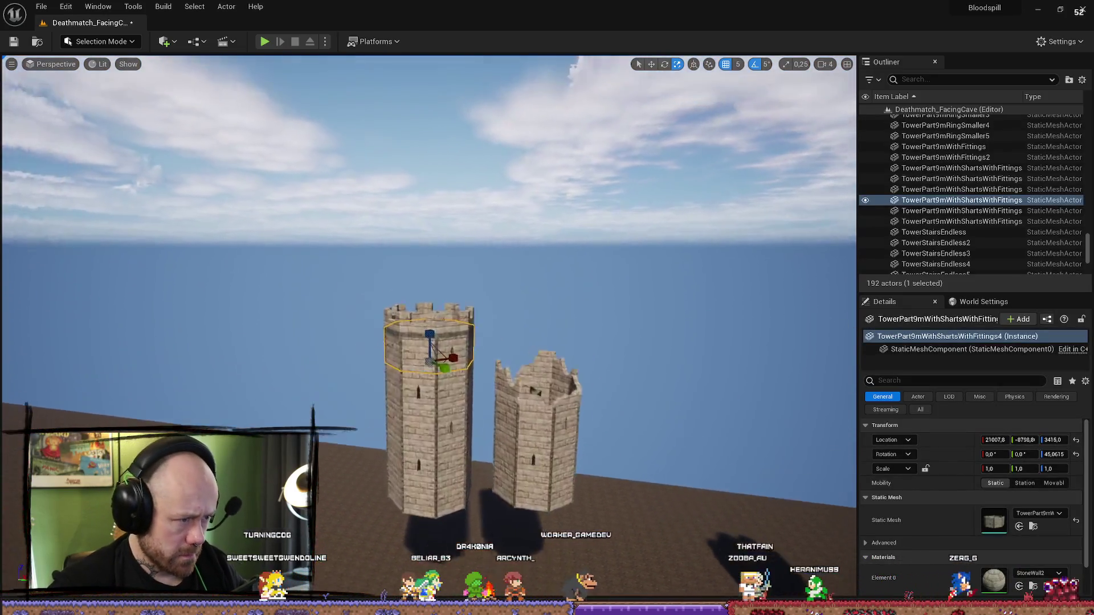
pyautogui.scroll(-3, 428, 328)
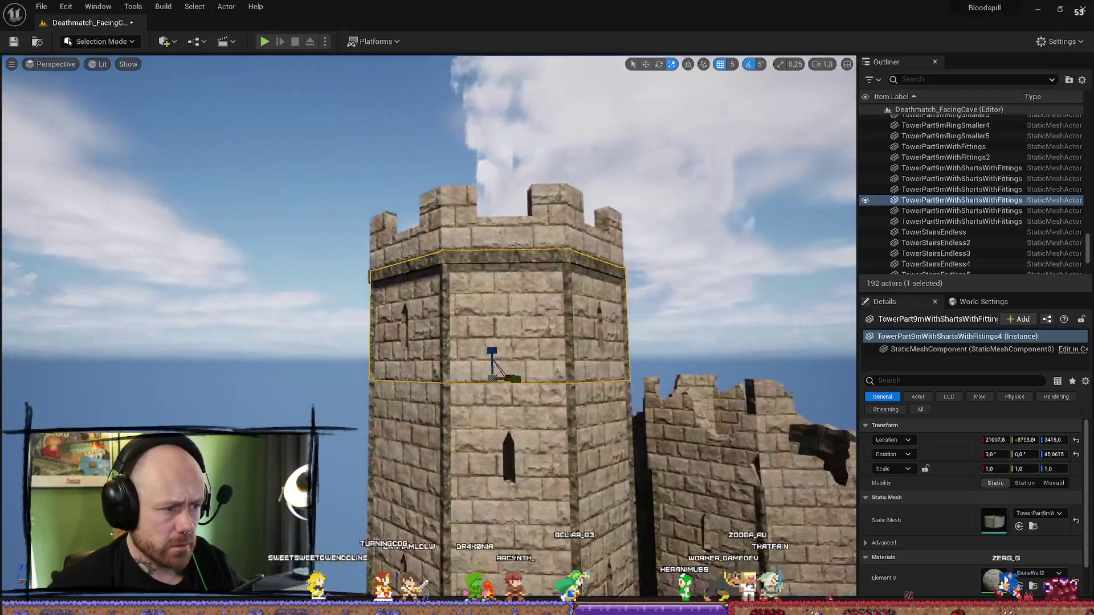
pyautogui.scroll(5, 350, 330)
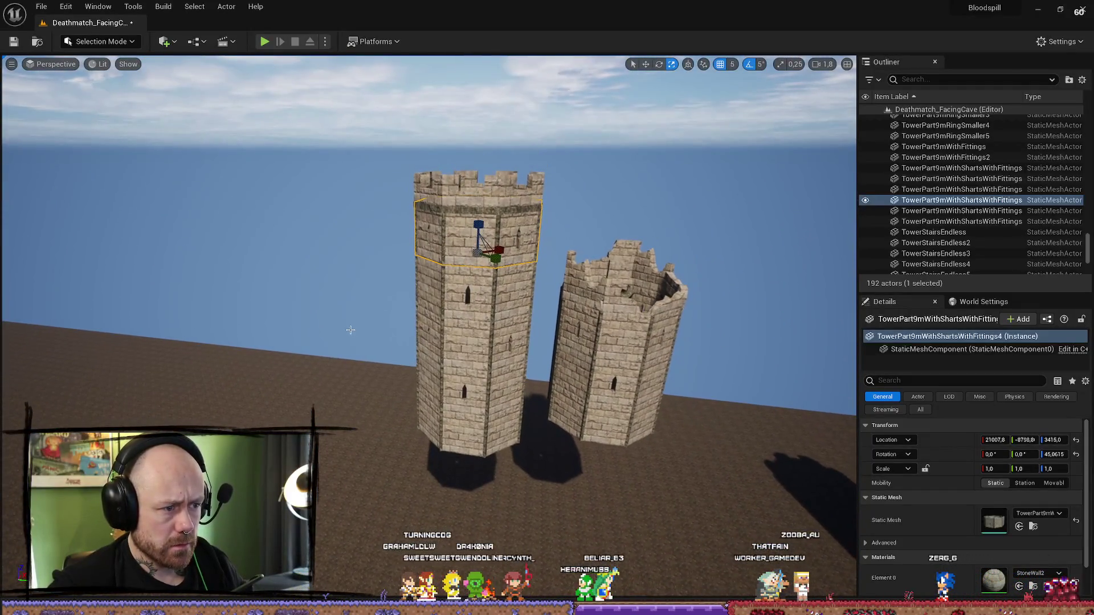
pyautogui.moveTo(351, 330); pyautogui.dragTo(371, 319)
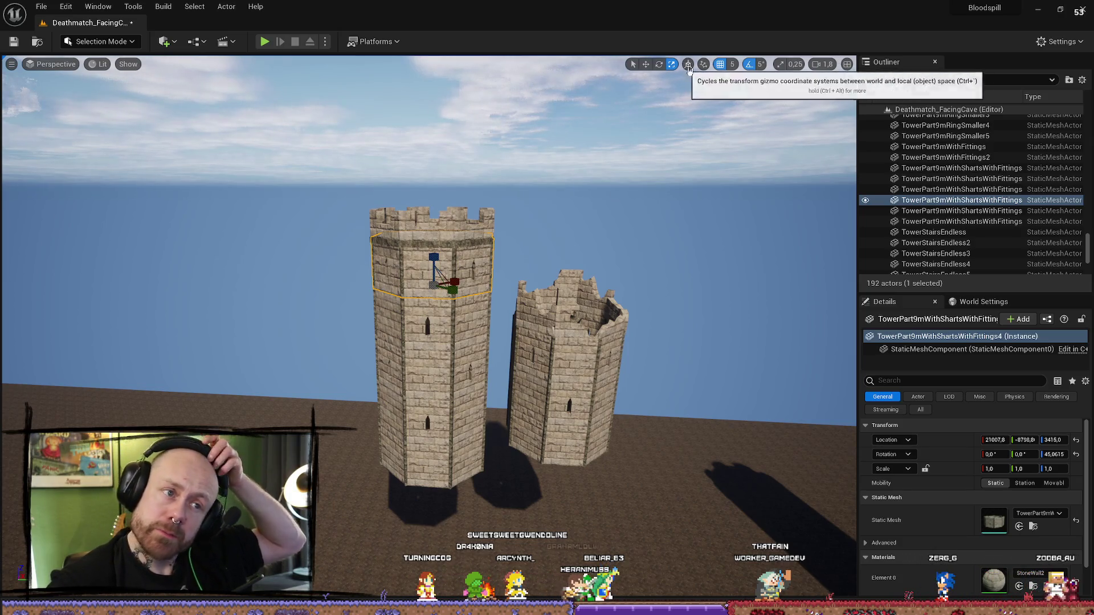
pyautogui.moveTo(684, 228); pyautogui.dragTo(626, 251)
pyautogui.press('f')
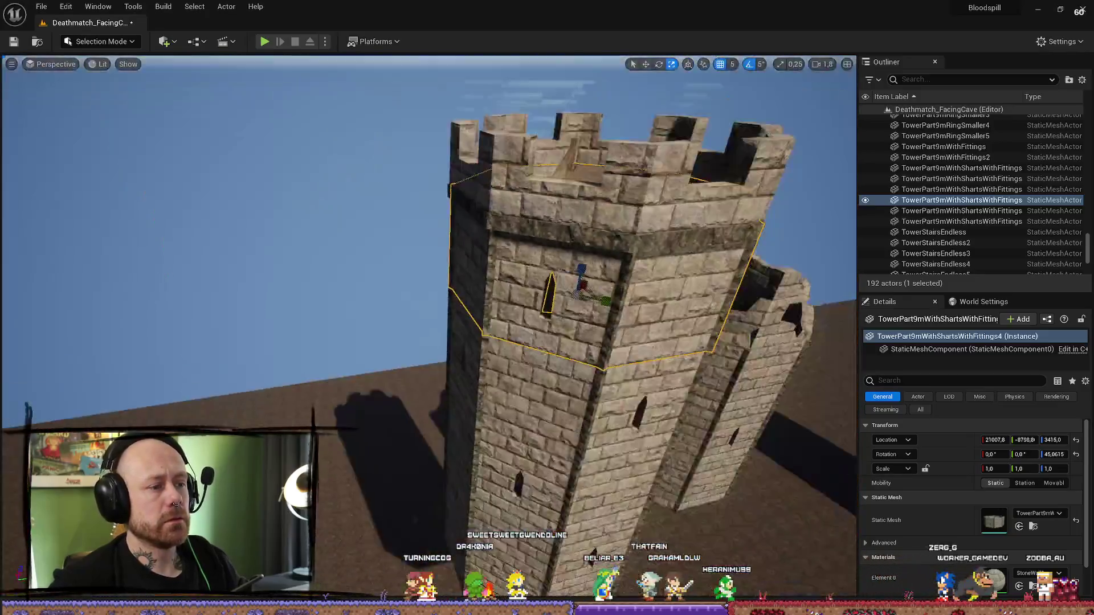
pyautogui.moveTo(569, 285); pyautogui.dragTo(569, 330)
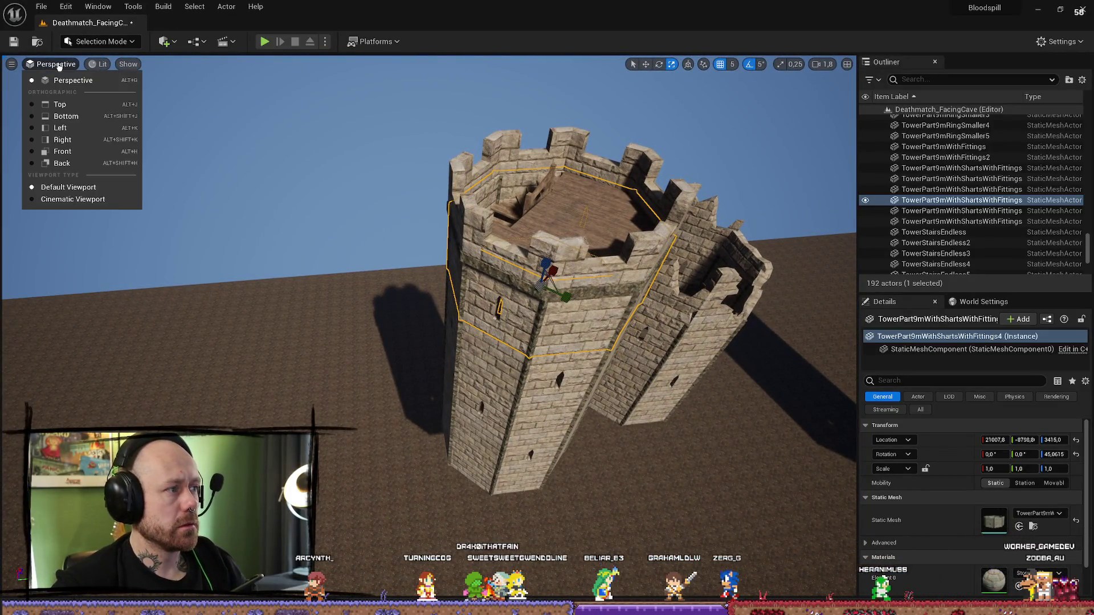
pyautogui.click(72, 108)
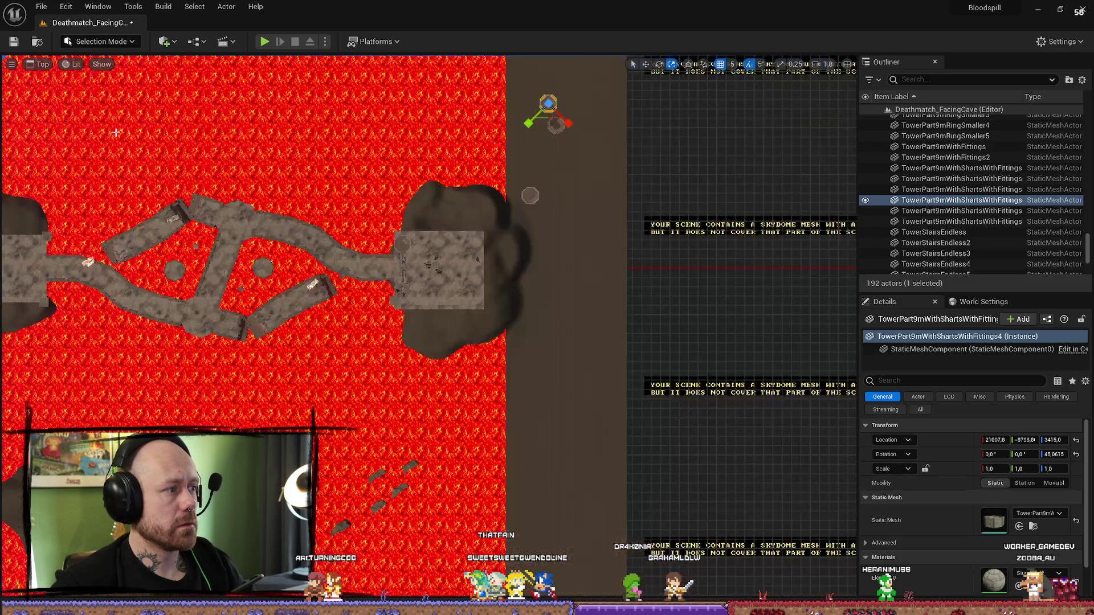
# - Zoom in on the tower part and box-select around the tower parts in Top view
pyautogui.press('f')
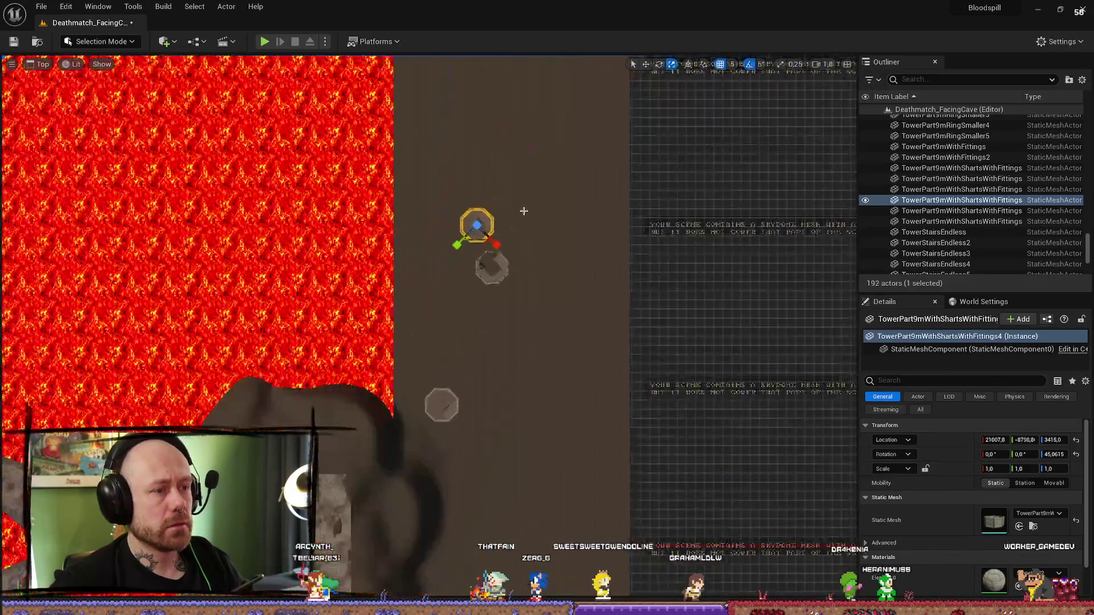
pyautogui.moveTo(387, 286); pyautogui.dragTo(388, 285)
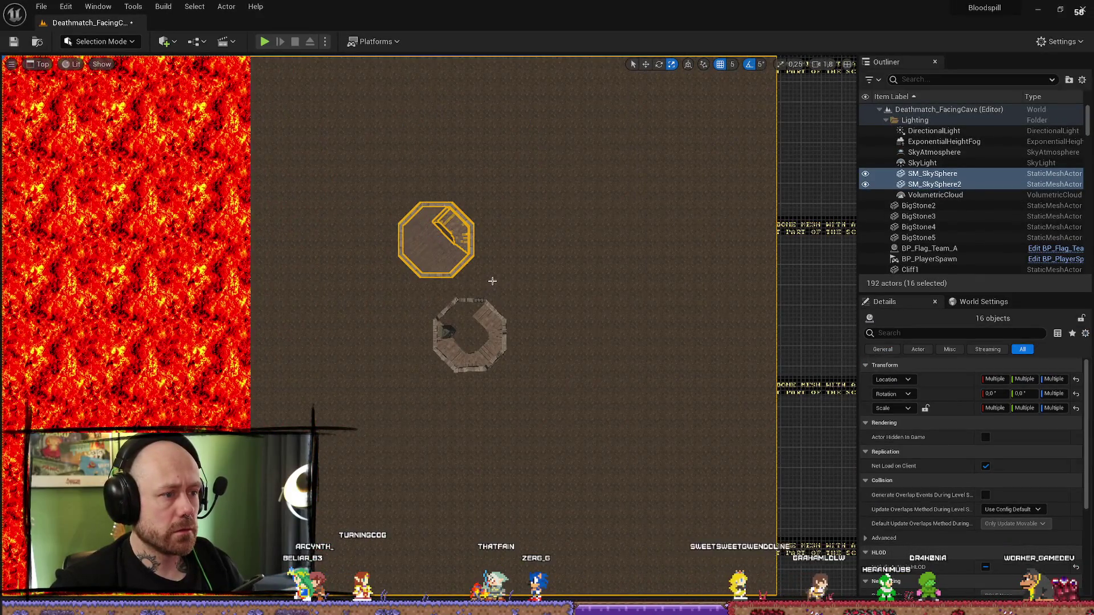
pyautogui.scroll(-3, 492, 281)
pyautogui.scroll(2, 508, 215)
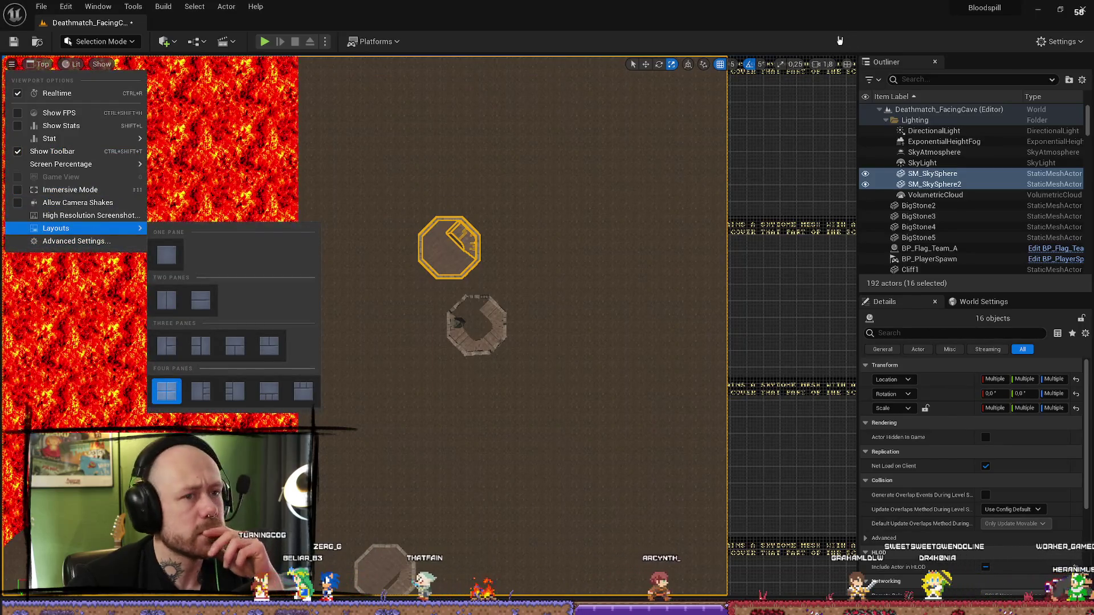
# - Enable Strict Box Selection in Settings, then box-select only the tower parts
pyautogui.click(1074, 42)
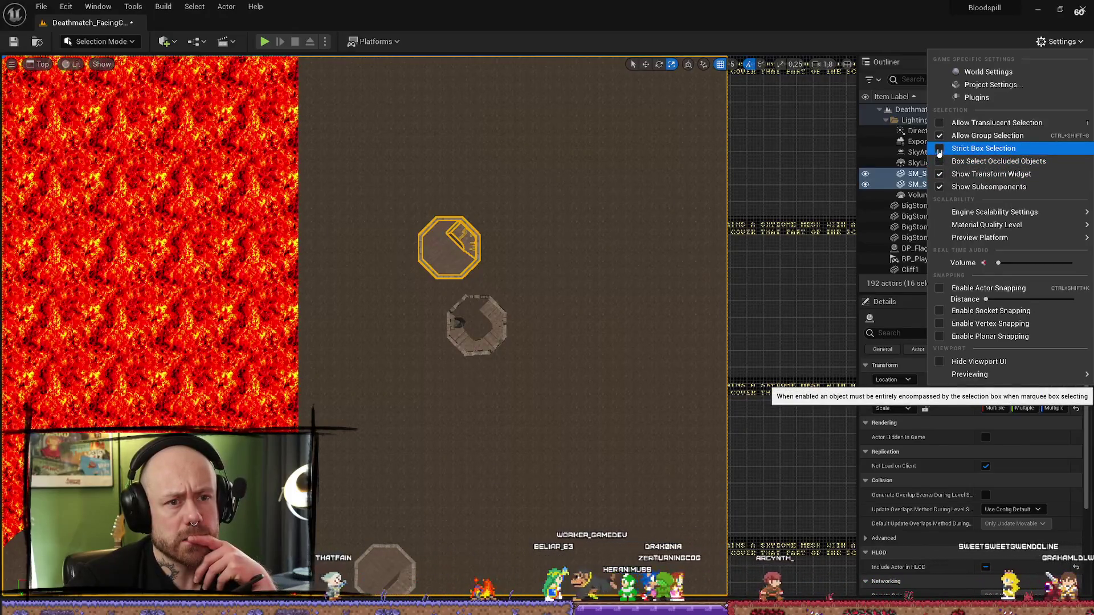
pyautogui.click(536, 190)
pyautogui.moveTo(398, 282); pyautogui.dragTo(398, 286)
pyautogui.click(505, 207)
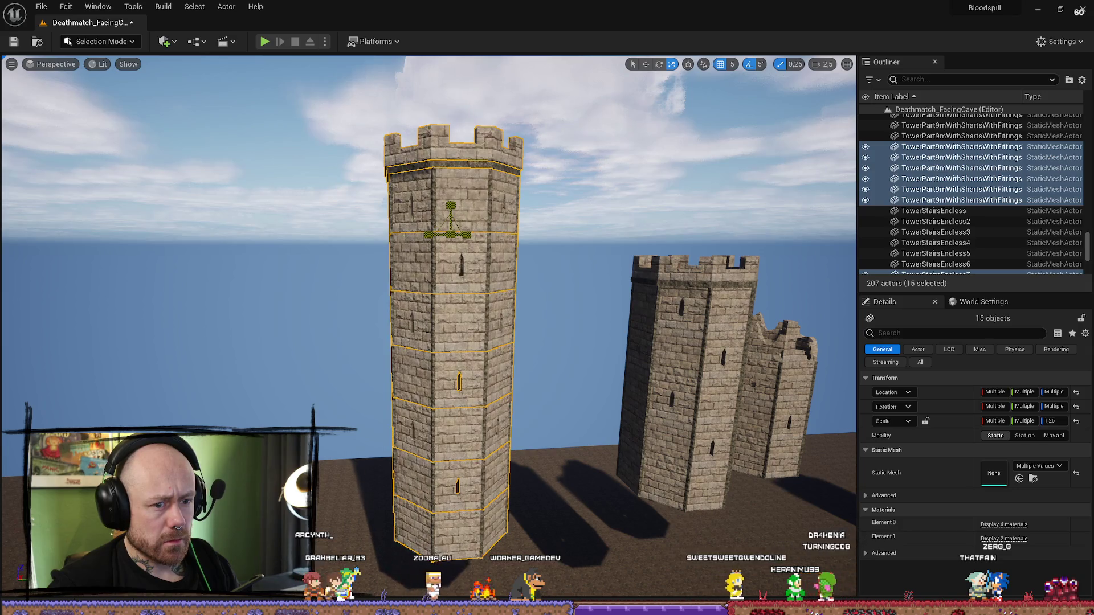
# - Scale the selected tower to 1.5 and back off to see both towers
pyautogui.moveTo(450, 234); pyautogui.dragTo(450, 225)
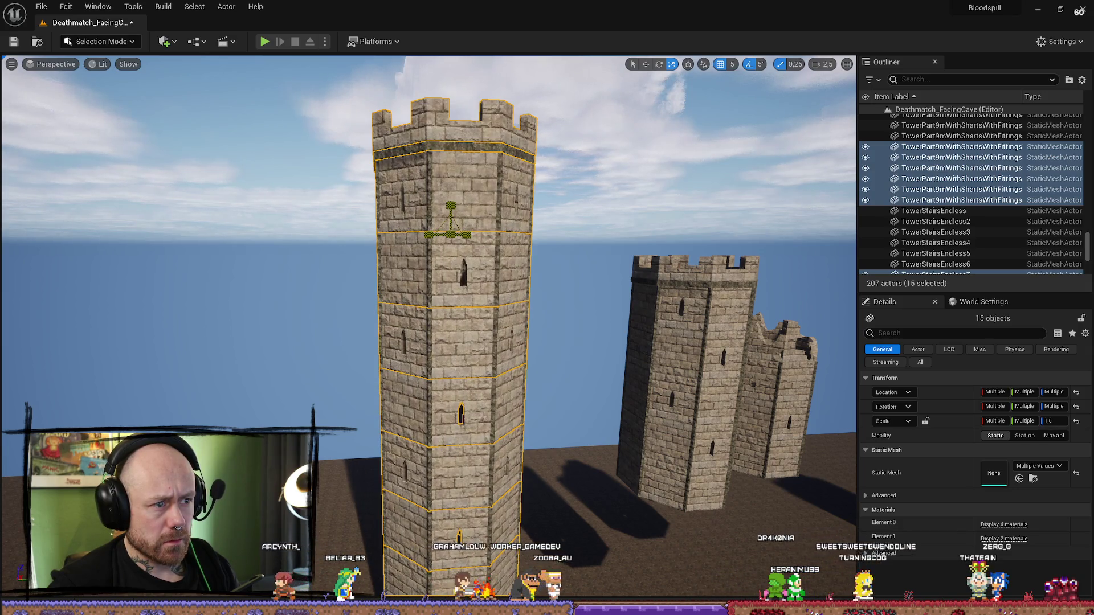
pyautogui.click(604, 200)
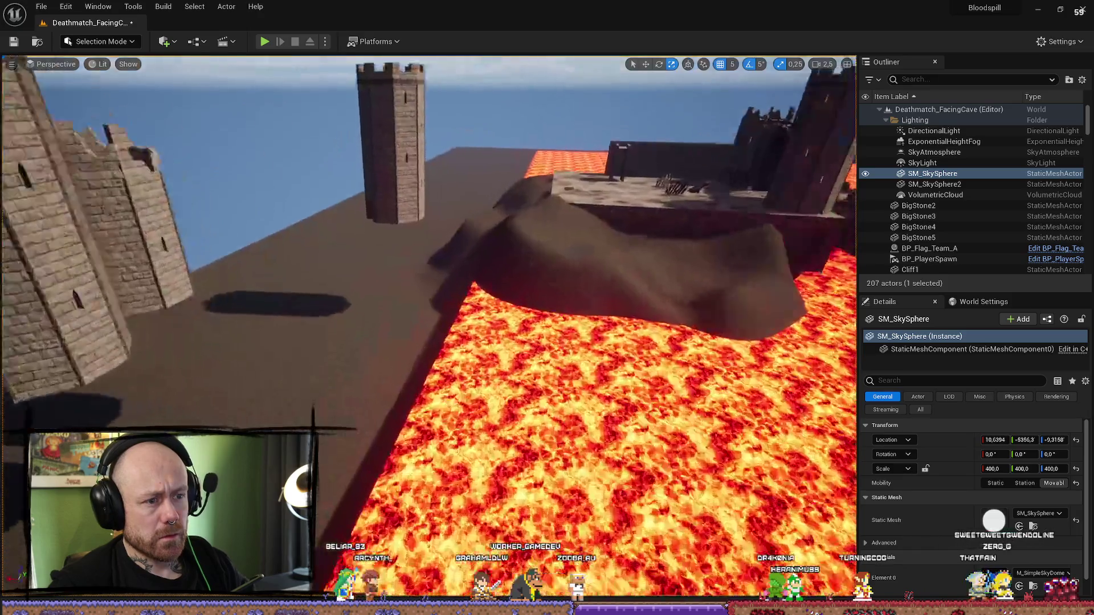
pyautogui.press('w')
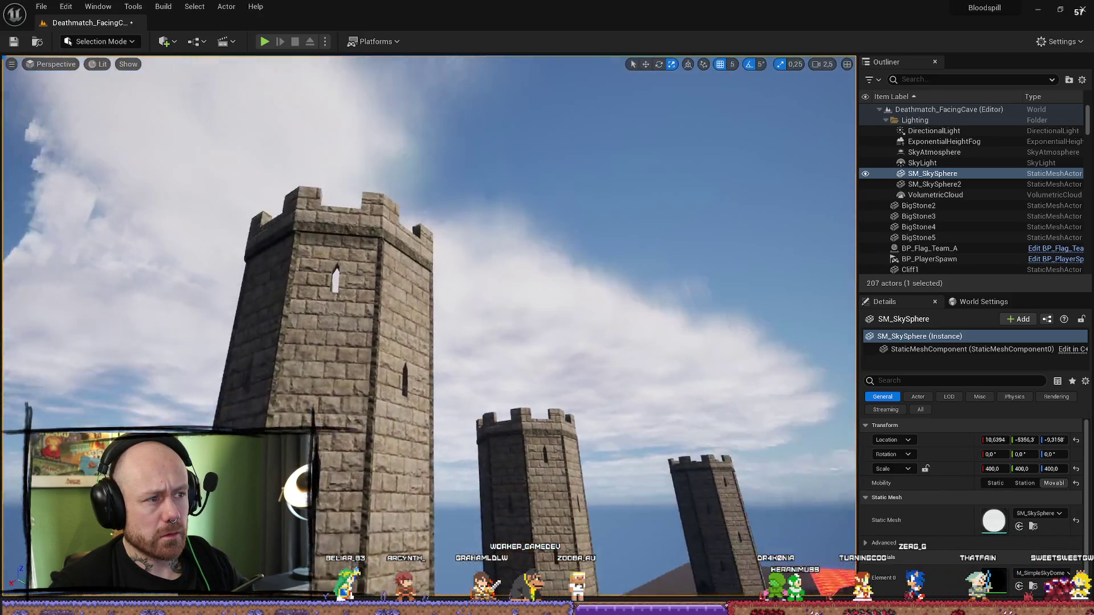
pyautogui.press('w')
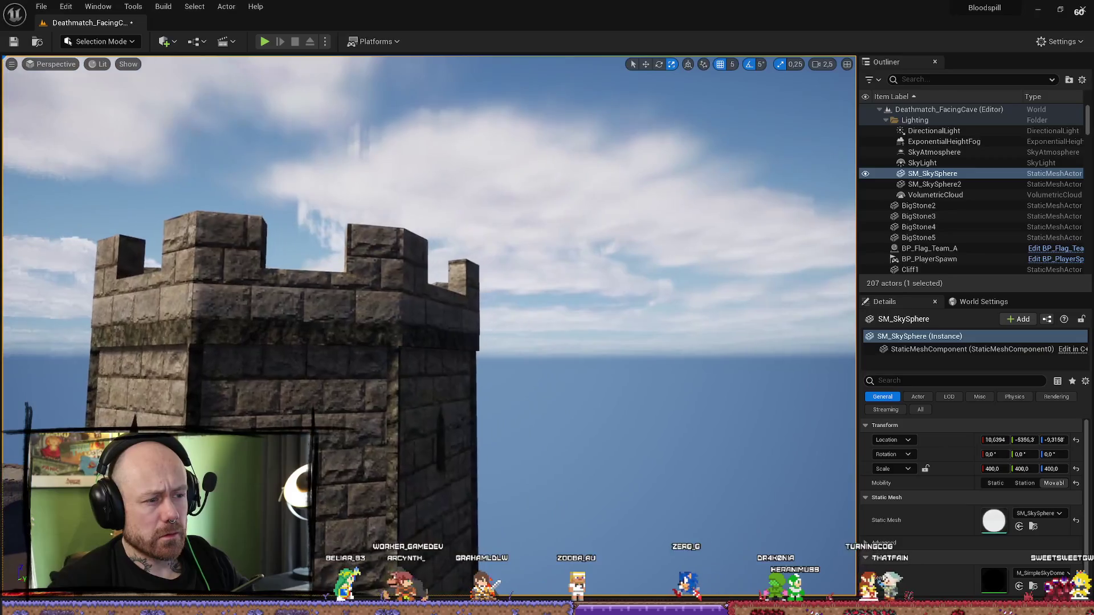
pyautogui.press('s')
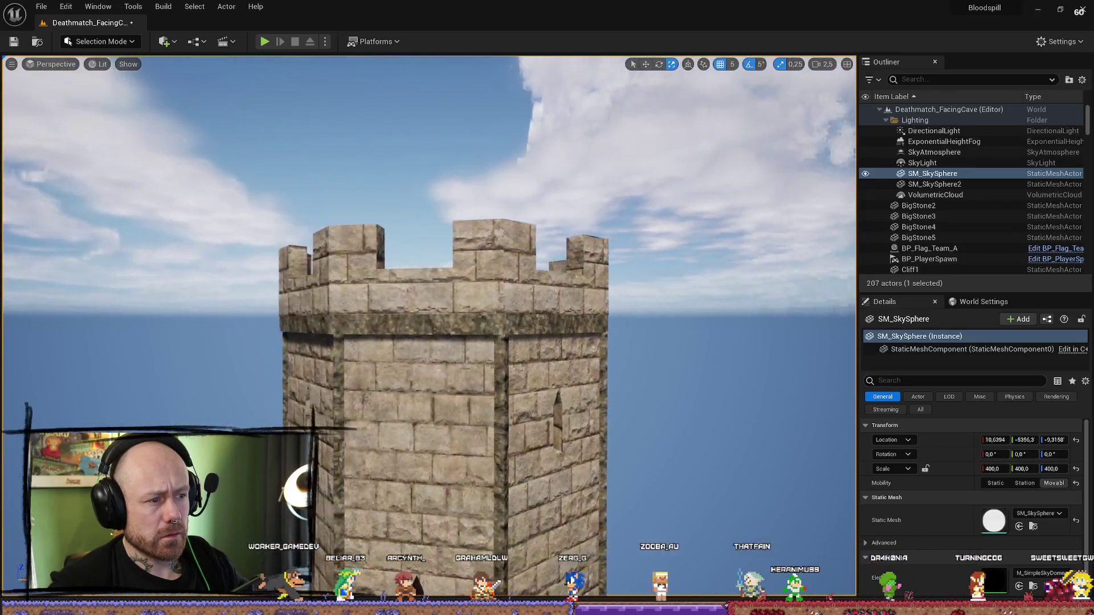
pyautogui.scroll(-3, 653, 211)
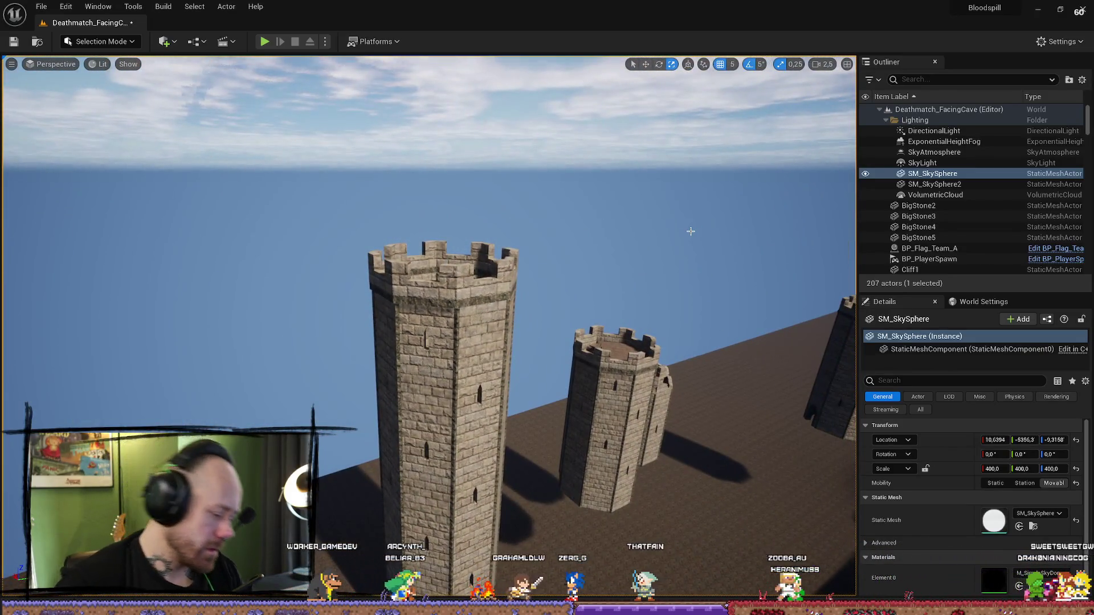
# - Reset the left tower's battlement top, TowerPart8mTop2, to a scale of 1.0
pyautogui.moveTo(689, 233); pyautogui.dragTo(365, 513)
pyautogui.click(589, 369)
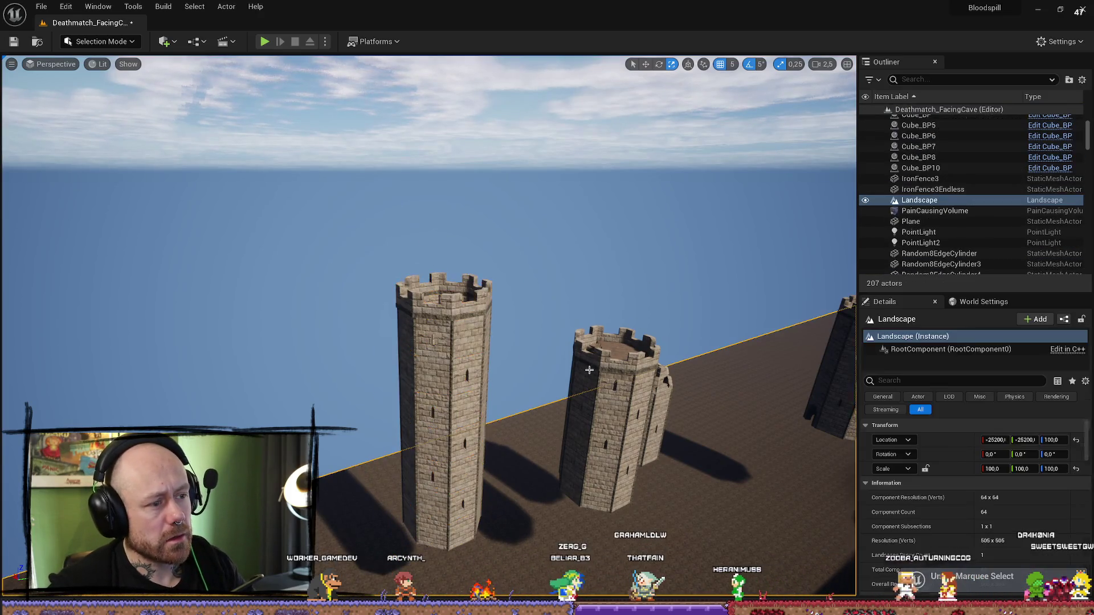
pyautogui.click(484, 371)
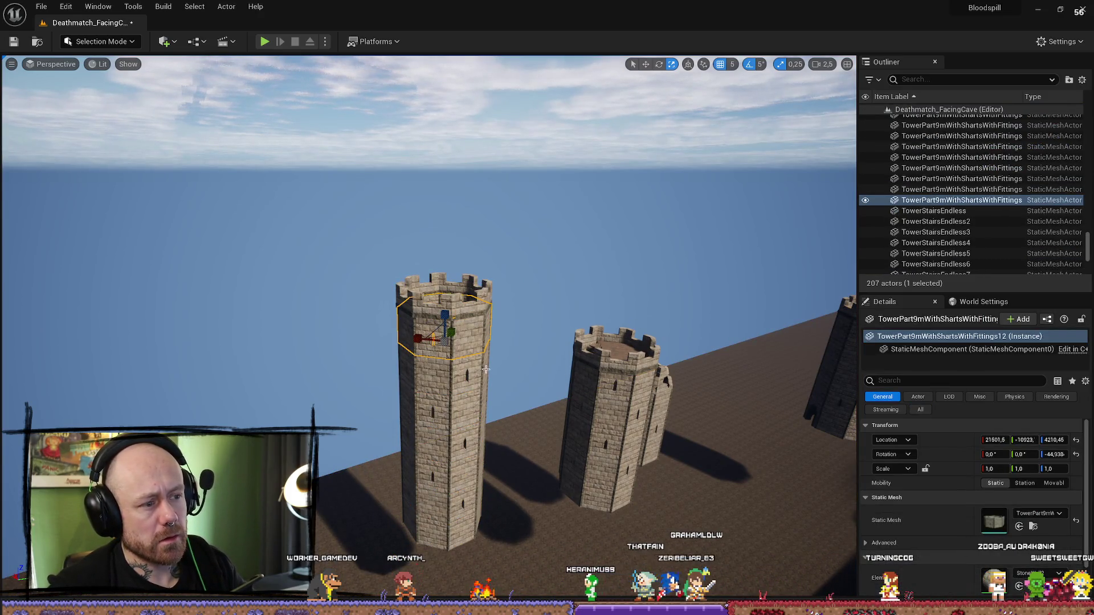
pyautogui.press('f')
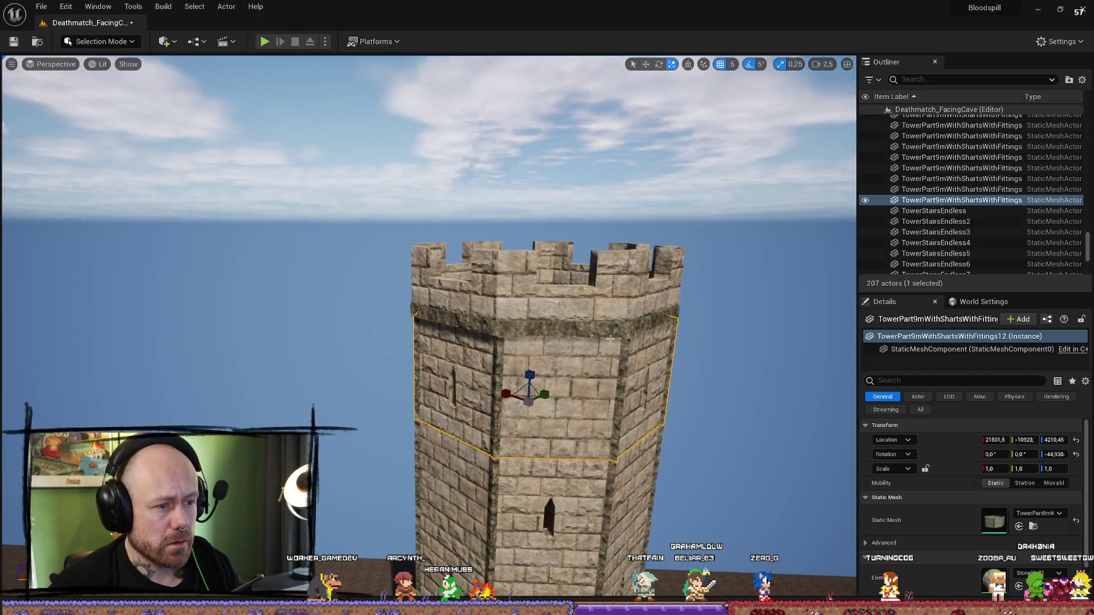
pyautogui.click(609, 338)
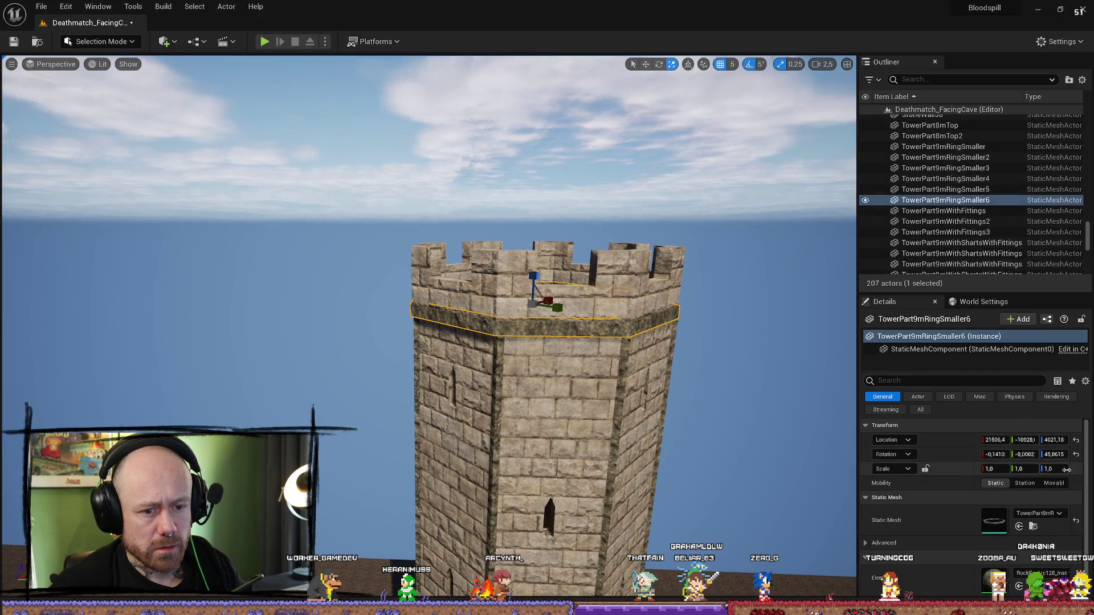
pyautogui.click(620, 296)
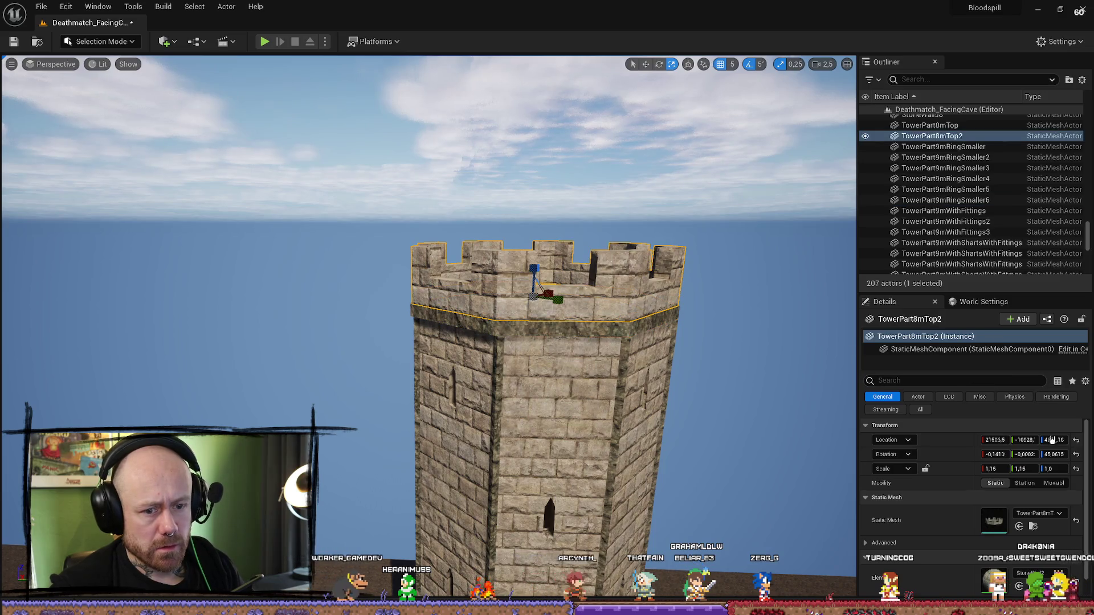
pyautogui.click(1076, 469)
pyautogui.moveTo(726, 450); pyautogui.dragTo(486, 304)
pyautogui.click(485, 303)
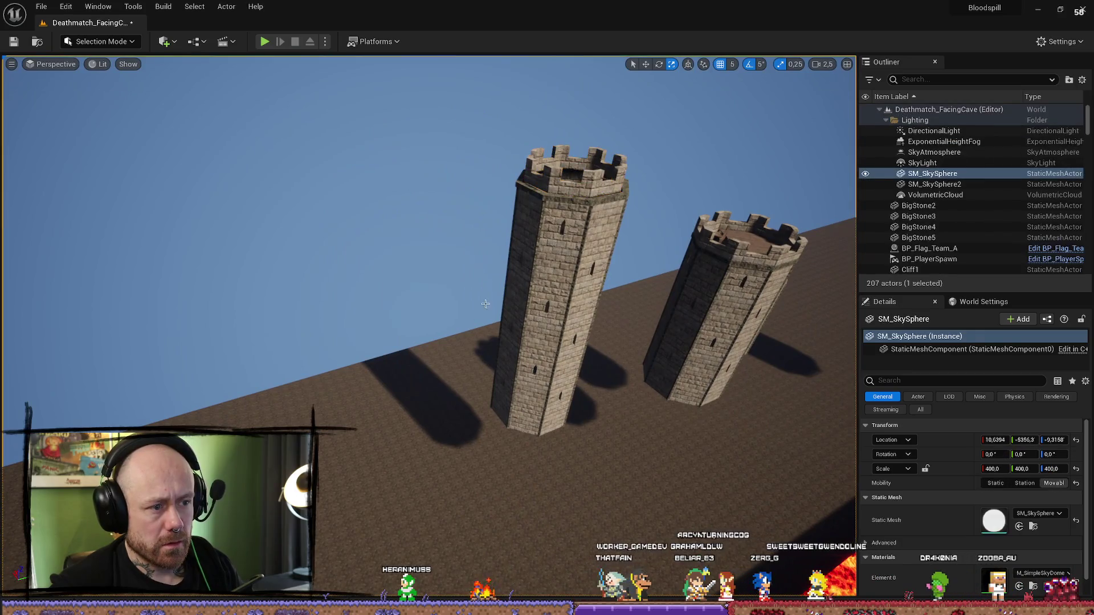
pyautogui.click(11, 65)
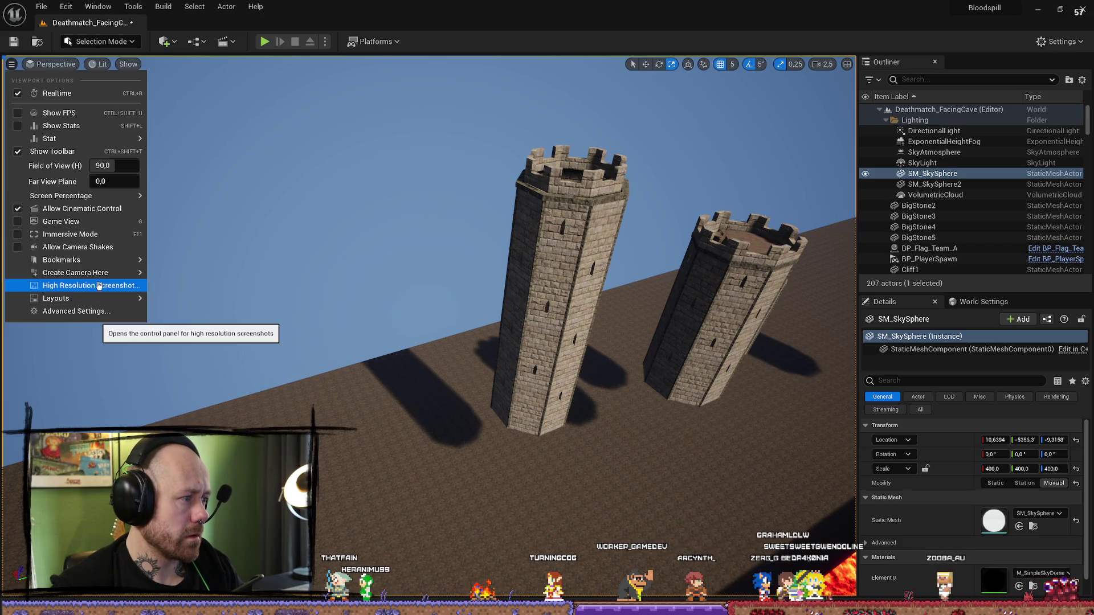
pyautogui.click(48, 67)
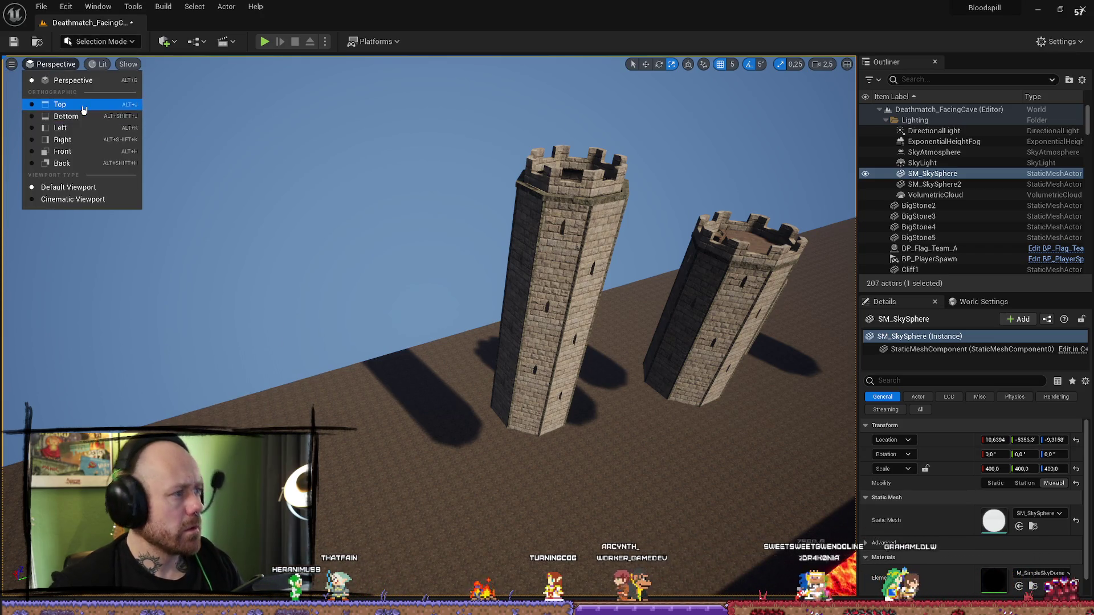
# - Box-select the whole tower in Top view and scale its pieces up to 1.25
pyautogui.click(64, 105)
pyautogui.moveTo(623, 203); pyautogui.dragTo(429, 337)
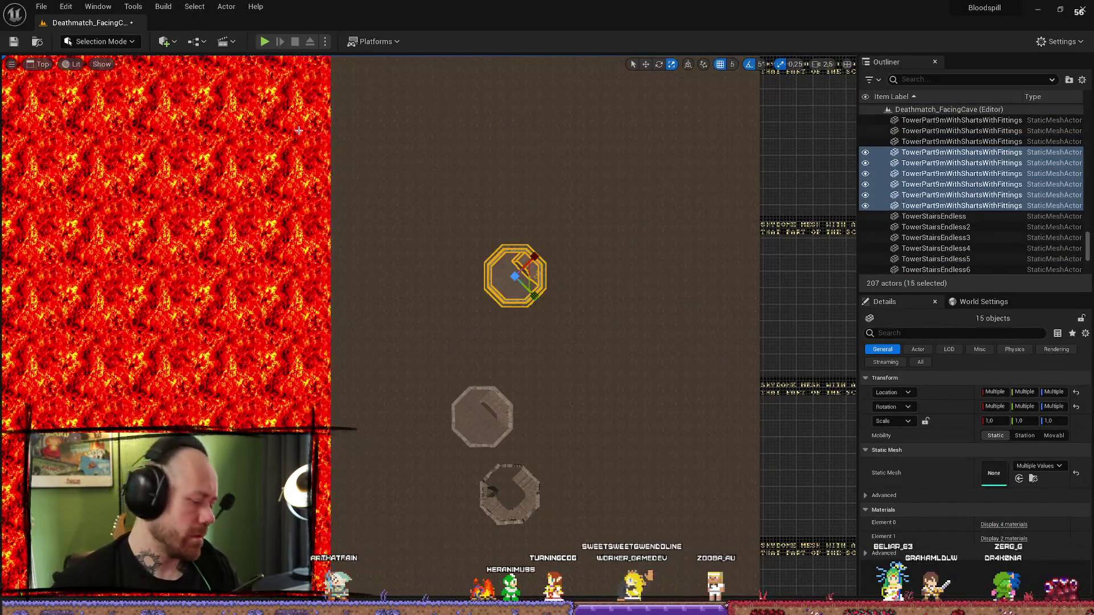
pyautogui.hotkey('alt', 'g')
pyautogui.press('f')
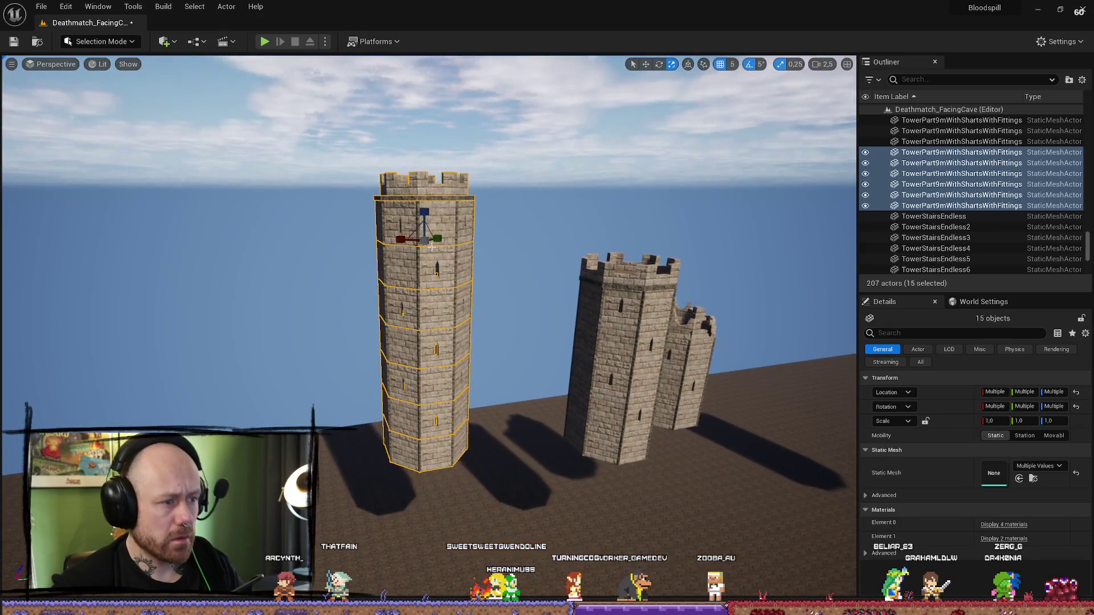
pyautogui.moveTo(423, 238)
pyautogui.mouseDown()
pyautogui.moveTo(434, 227)
pyautogui.moveTo(420, 142)
pyautogui.moveTo(420, 188)
pyautogui.mouseUp()
pyautogui.click(454, 245)
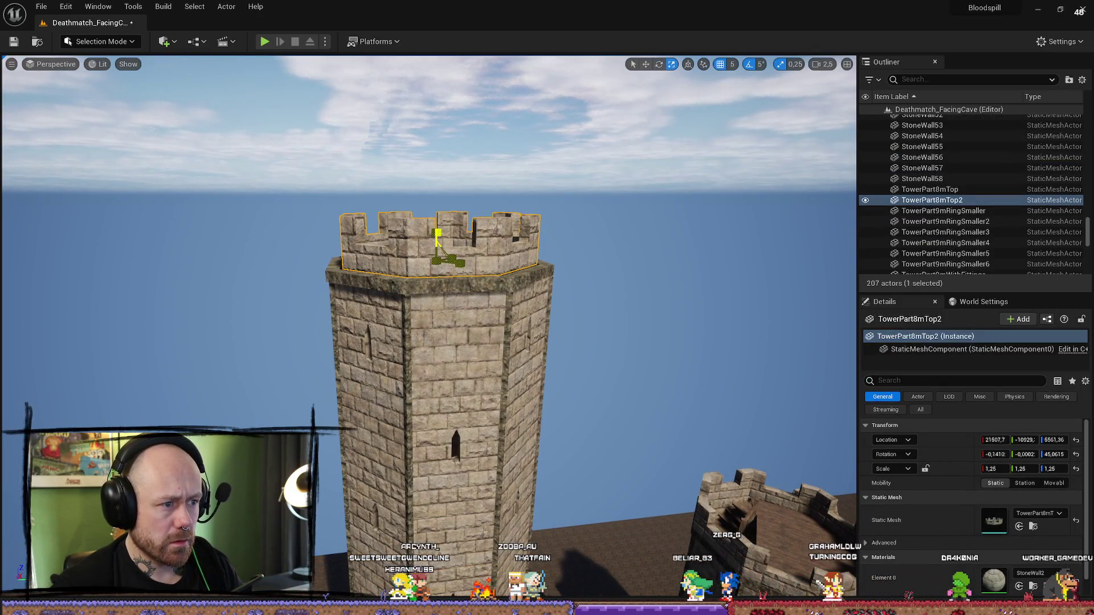
pyautogui.click(626, 171)
pyautogui.moveTo(626, 171)
pyautogui.mouseDown()
pyautogui.moveTo(604, 188)
pyautogui.moveTo(570, 171)
pyautogui.moveTo(569, 137)
pyautogui.moveTo(570, 170)
pyautogui.moveTo(569, 148)
pyautogui.moveTo(570, 171)
pyautogui.moveTo(569, 159)
pyautogui.moveTo(536, 154)
pyautogui.moveTo(547, 170)
pyautogui.mouseUp()
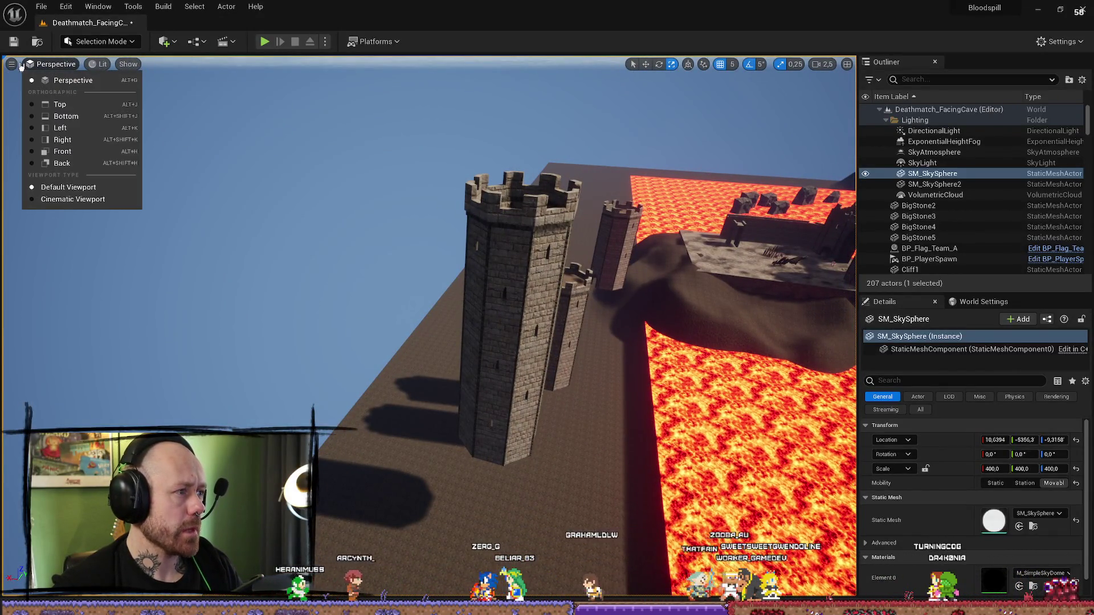
# - Duplicate all 15 tower pieces and move the copy up and left in Top view
pyautogui.hotkey('alt', 'j')
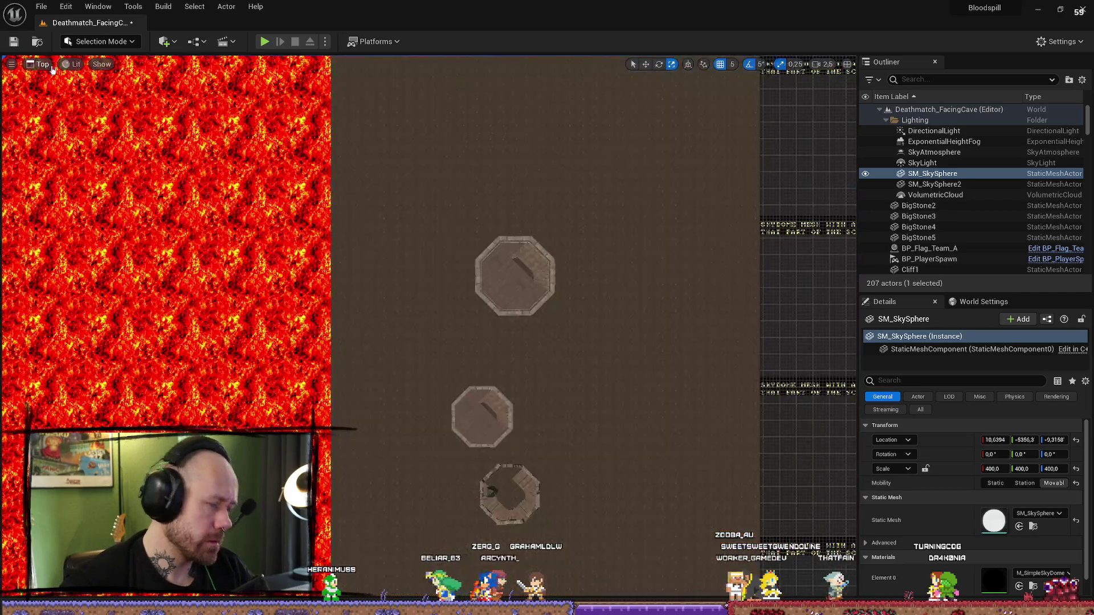
pyautogui.moveTo(432, 326); pyautogui.dragTo(433, 327)
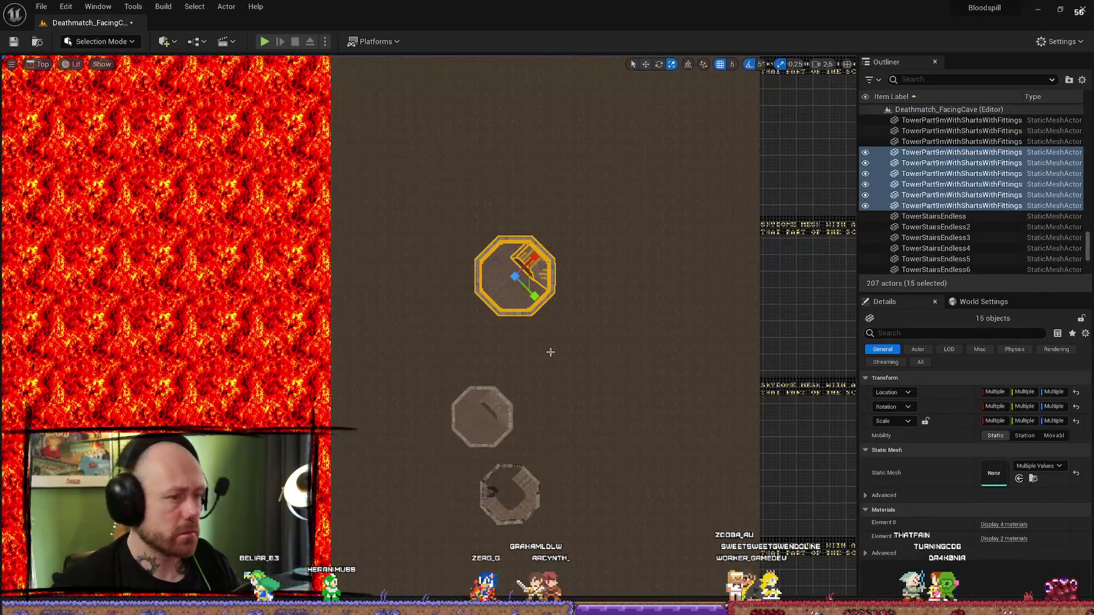
pyautogui.hotkey('ctrl', 'd')
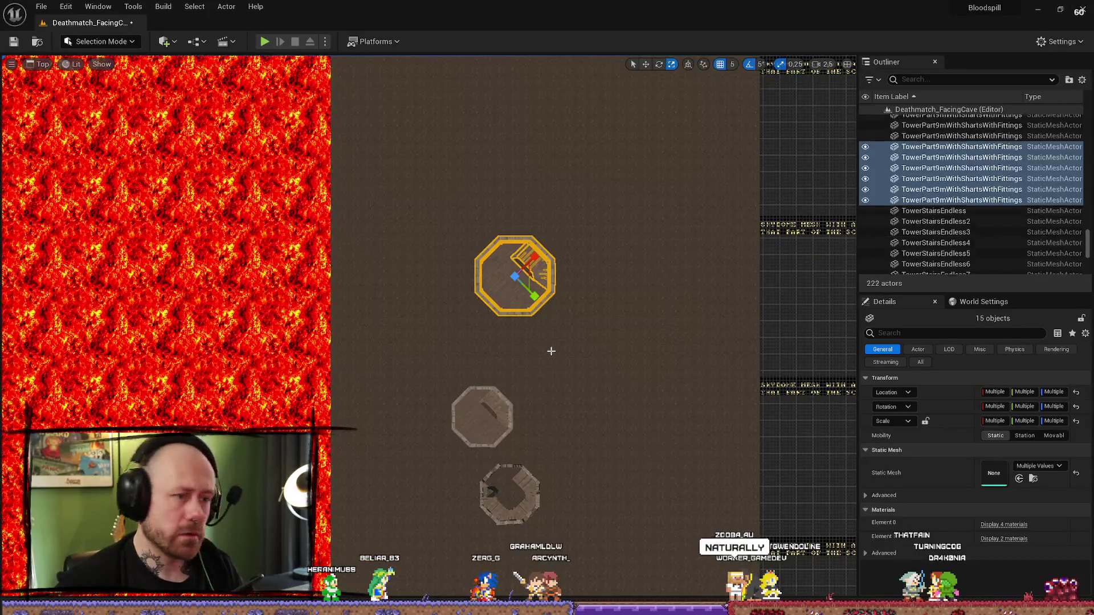
pyautogui.moveTo(541, 300)
pyautogui.mouseDown()
pyautogui.moveTo(465, 217)
pyautogui.moveTo(520, 167)
pyautogui.mouseUp()
pyautogui.moveTo(425, 115)
pyautogui.mouseDown()
pyautogui.moveTo(432, 91)
pyautogui.moveTo(463, 288)
pyautogui.mouseUp()
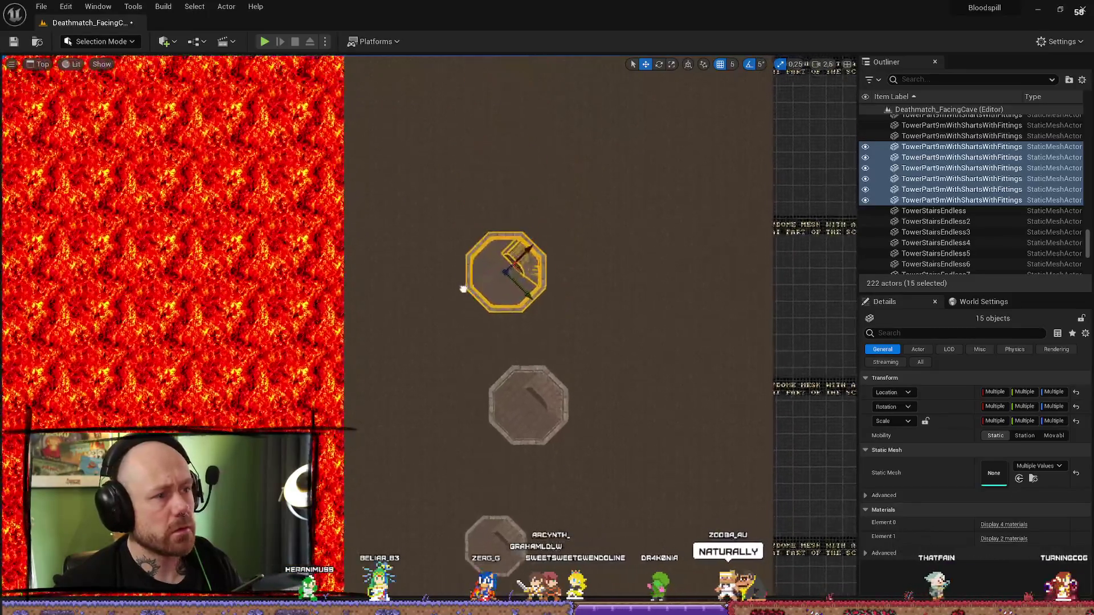
pyautogui.hotkey('alt', 'g')
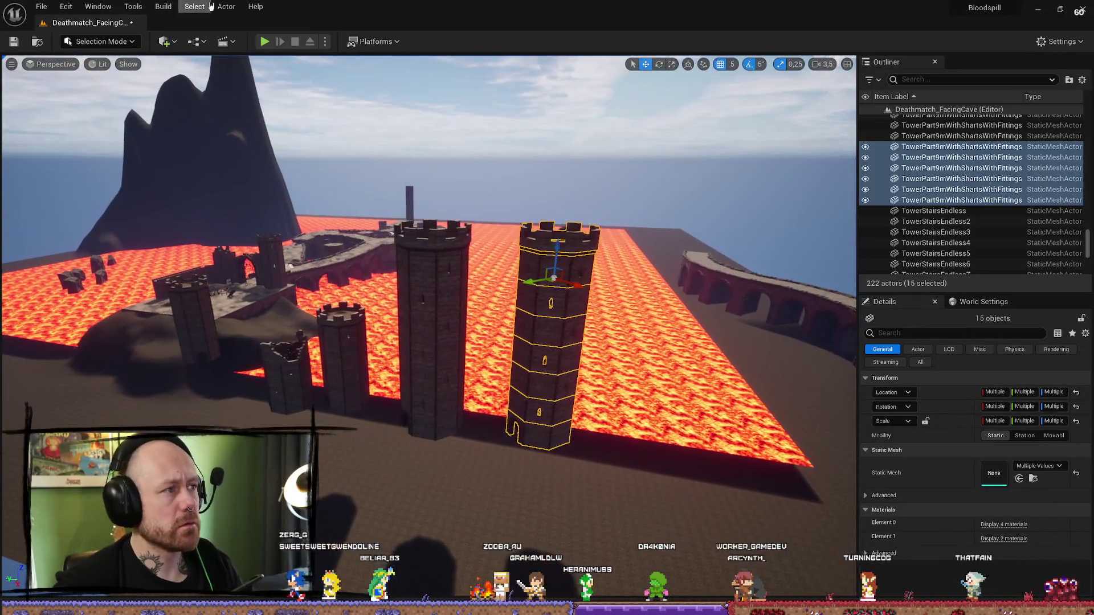
# - Open Merge Actors for the 15 selected tower pieces and start the merge
pyautogui.click(221, 7)
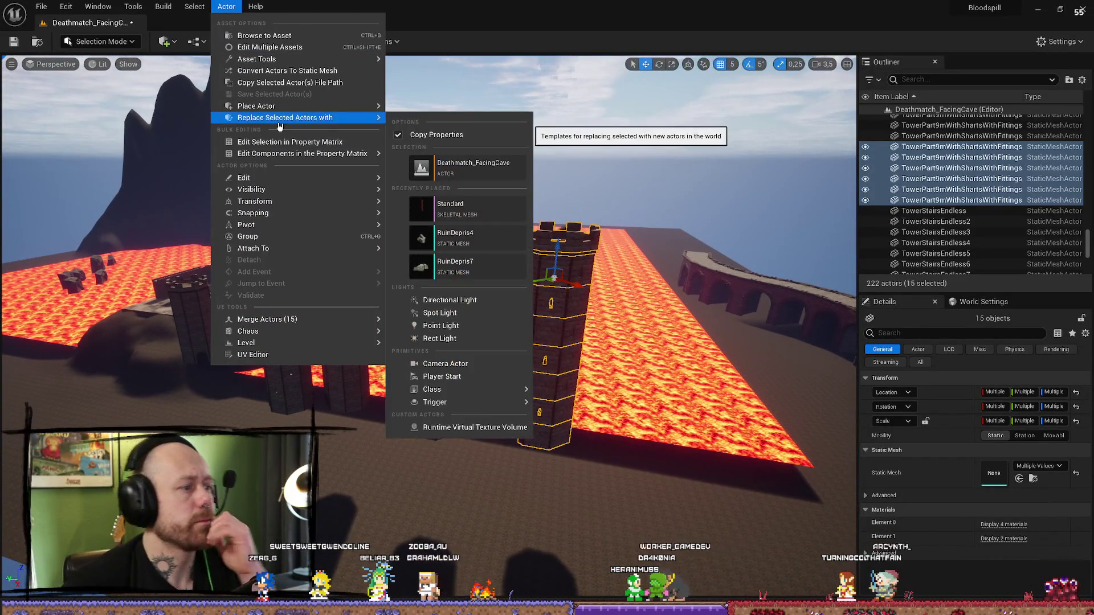
pyautogui.moveTo(315, 321)
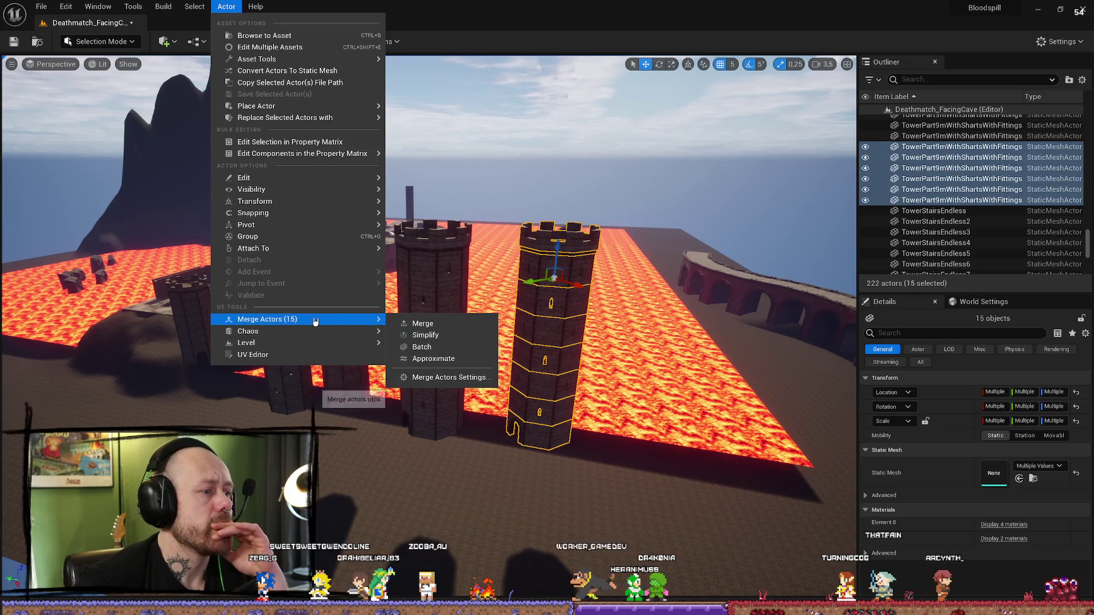
pyautogui.click(446, 377)
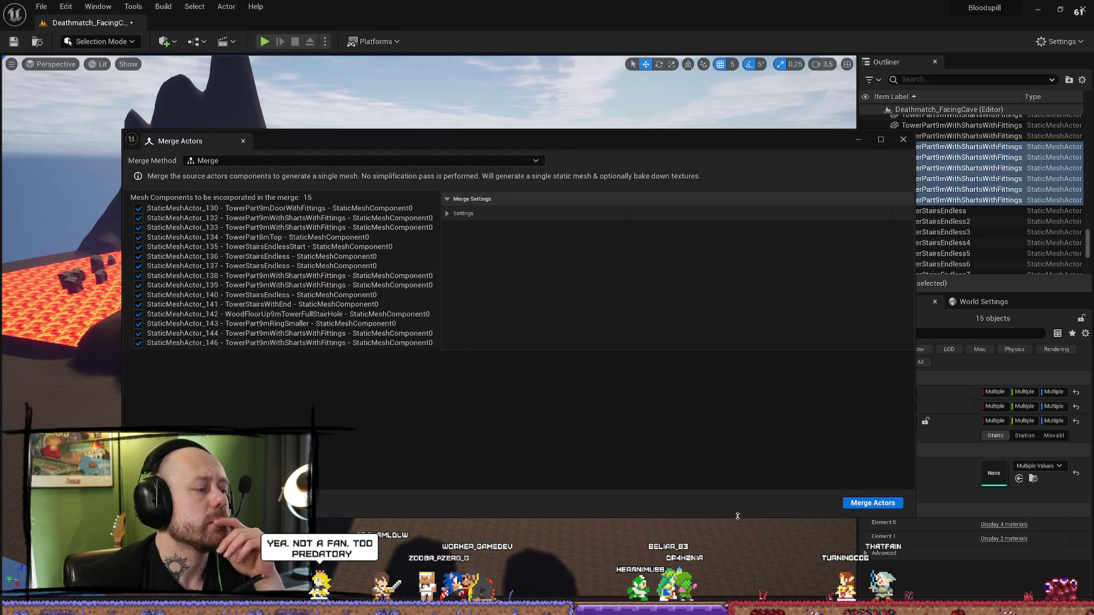
pyautogui.click(873, 504)
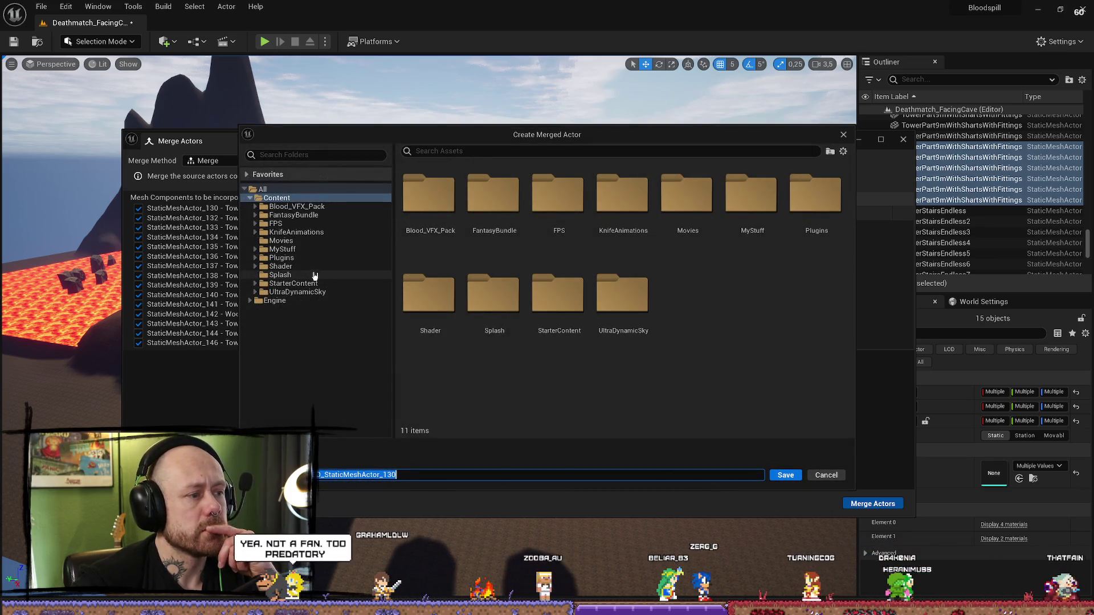
# - Browse the save dialog to the MyStuff/MyMeshes/Merged folder
pyautogui.click(317, 215)
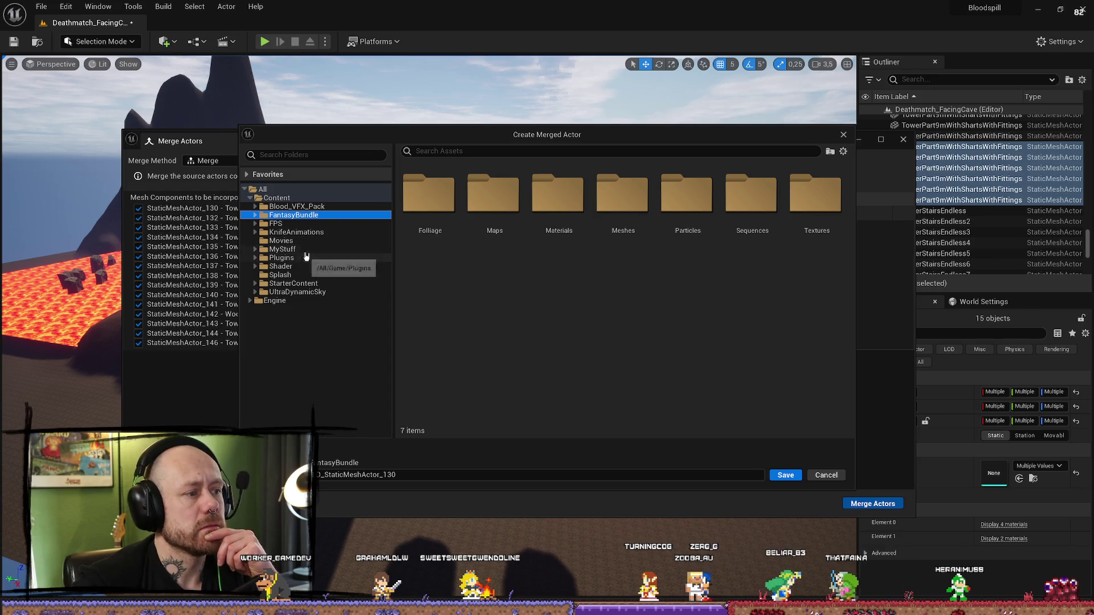
pyautogui.click(305, 249)
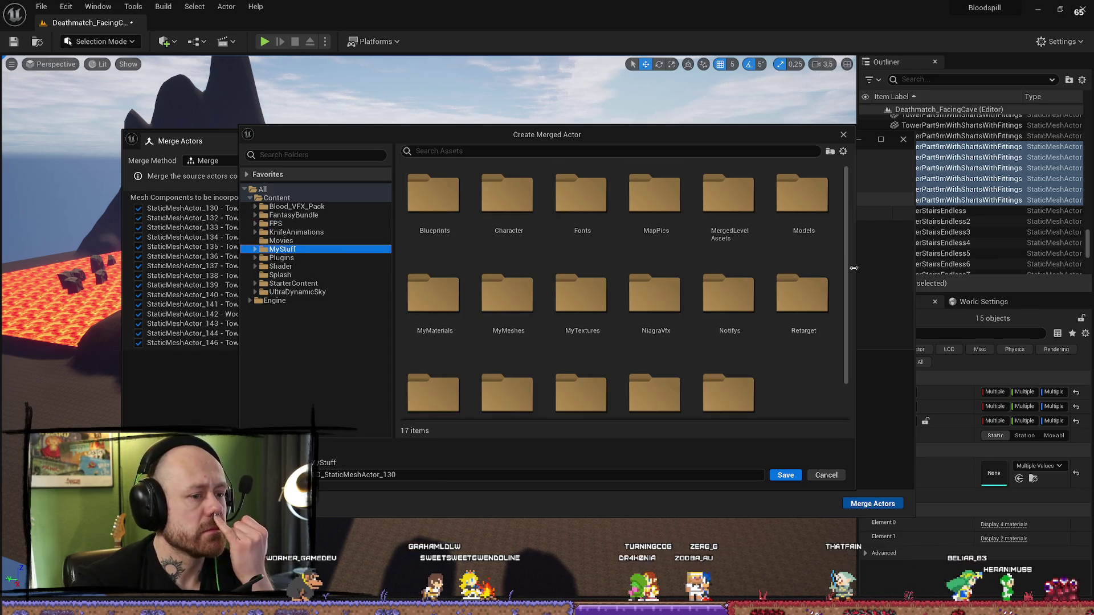
pyautogui.scroll(-1, 532, 293)
pyautogui.click(491, 268)
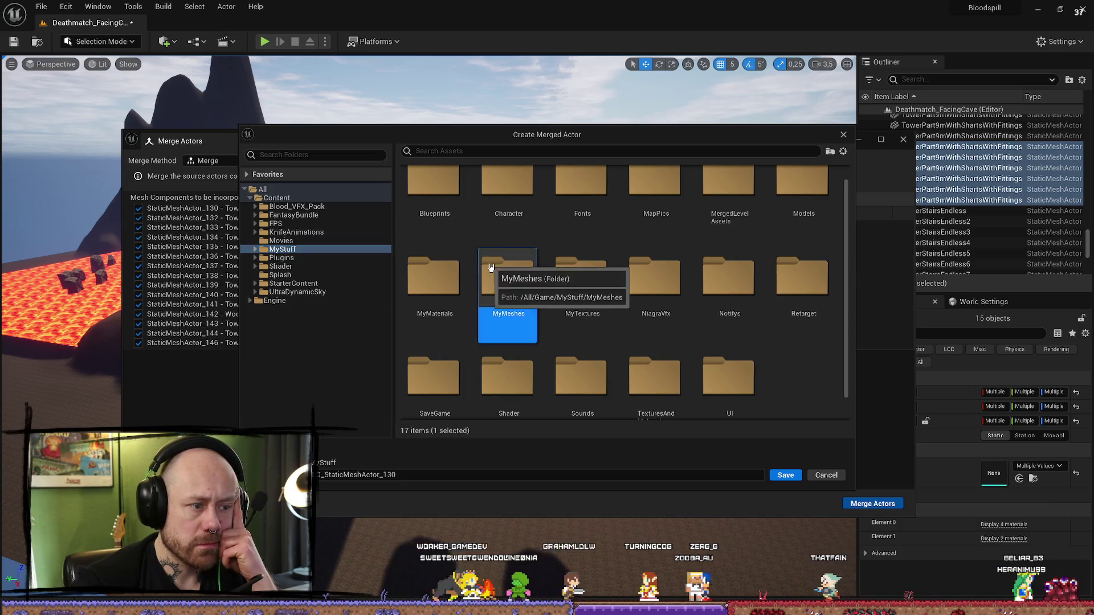
pyautogui.doubleClick(491, 268)
pyautogui.scroll(-3, 740, 285)
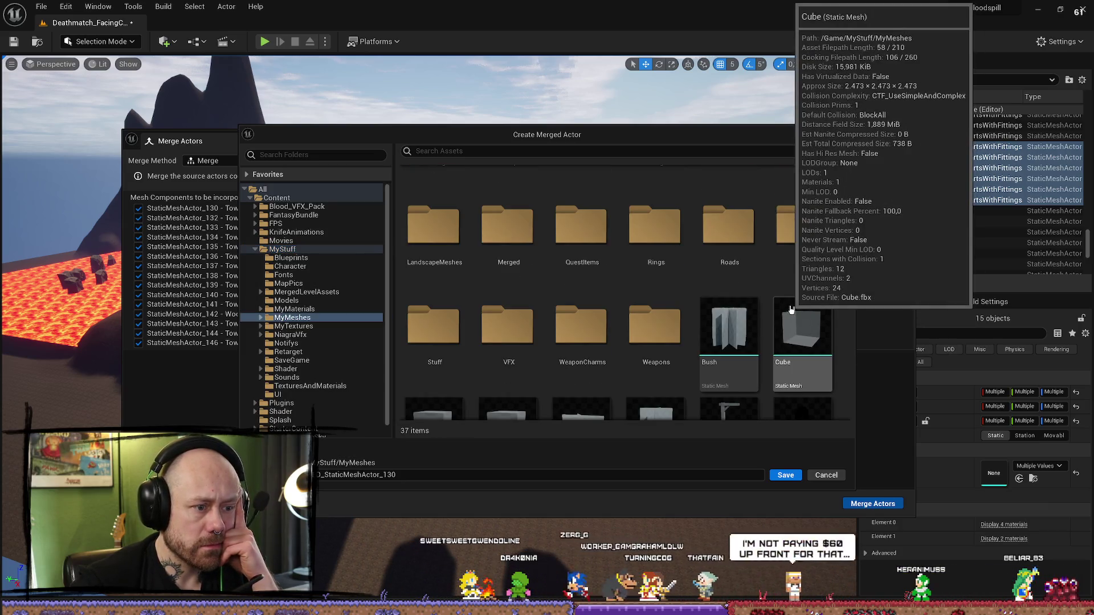
pyautogui.scroll(2, 798, 310)
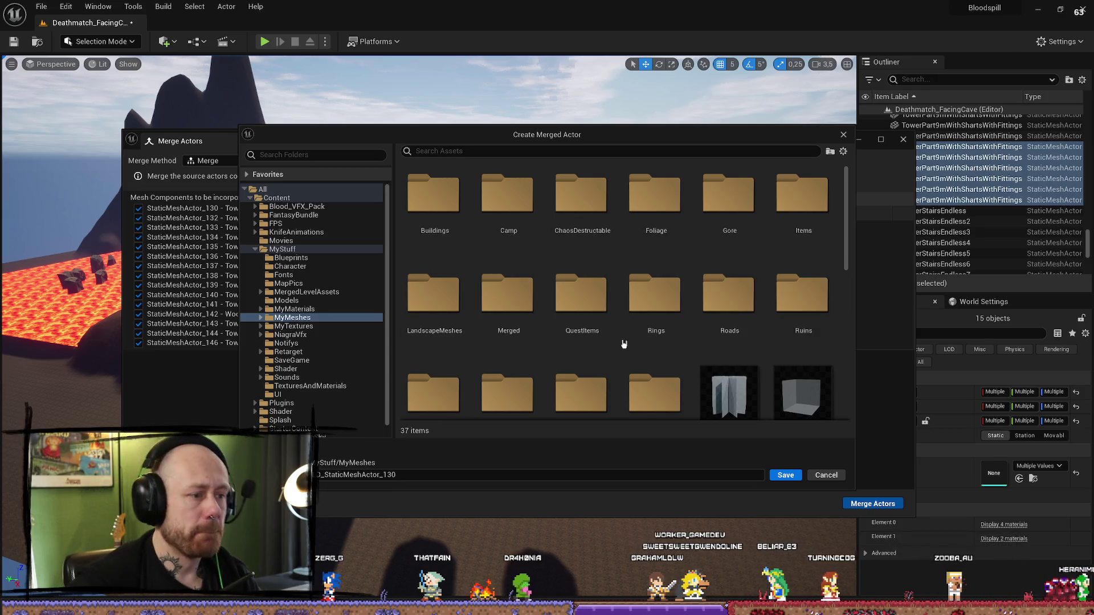
pyautogui.scroll(-3, 683, 287)
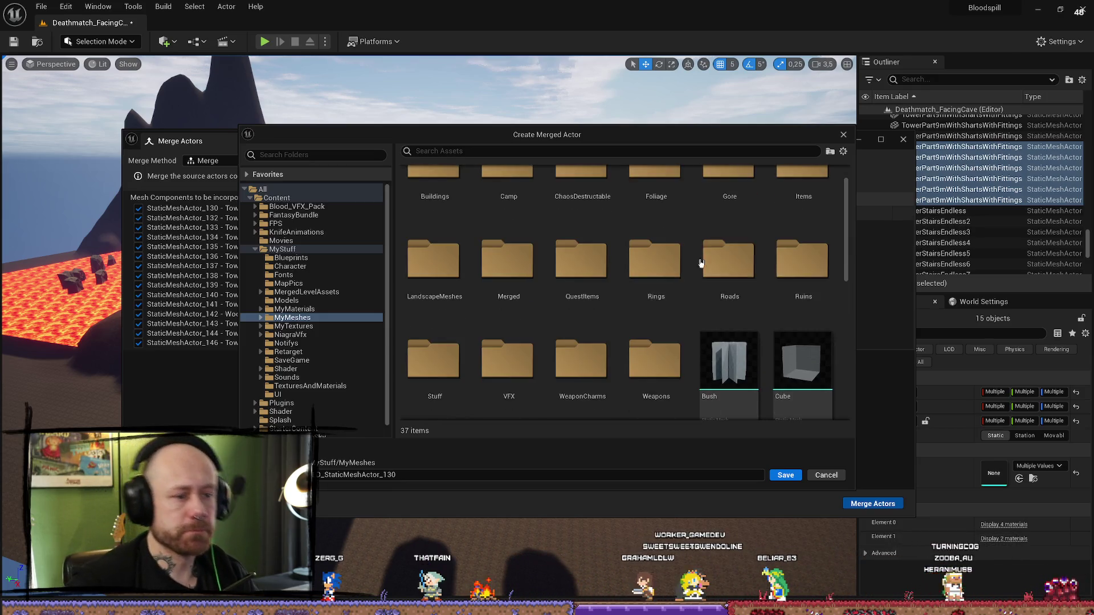
pyautogui.scroll(2, 655, 287)
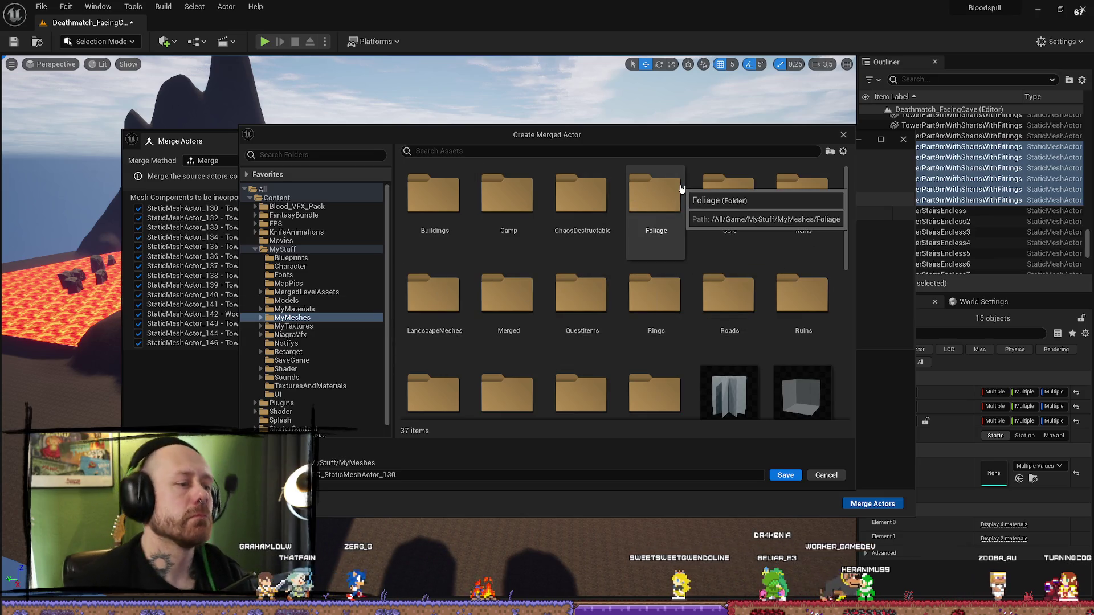
pyautogui.doubleClick(500, 306)
pyautogui.scroll(-5, 533, 302)
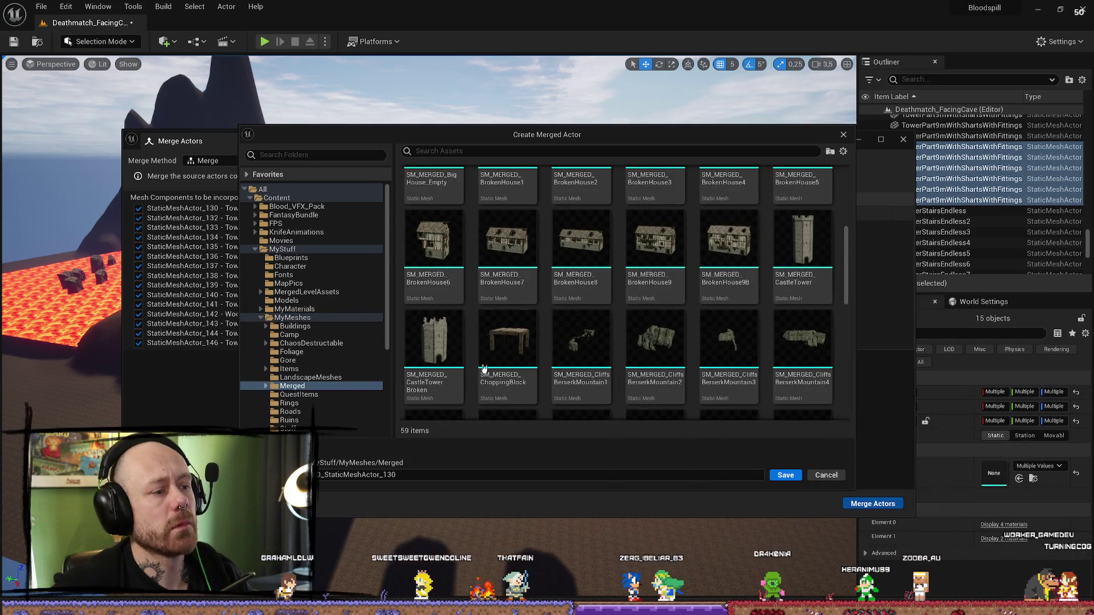
# - Name the merged mesh SM_MERGED_CastleTowerLager from the CastleTower name and save
pyautogui.click(809, 250)
pyautogui.click(391, 475)
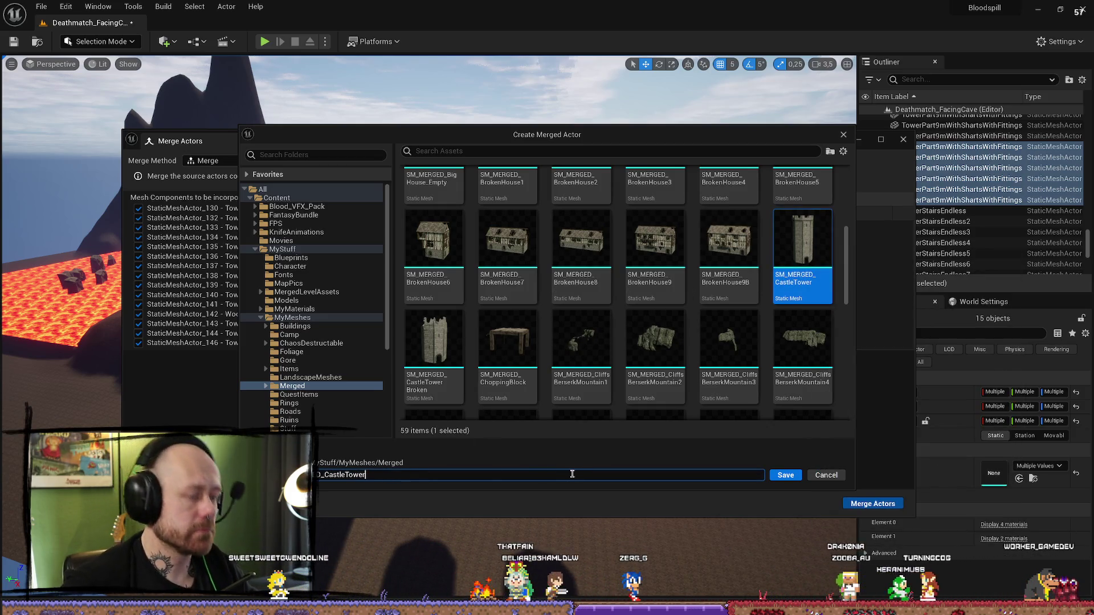
pyautogui.write('Lager')
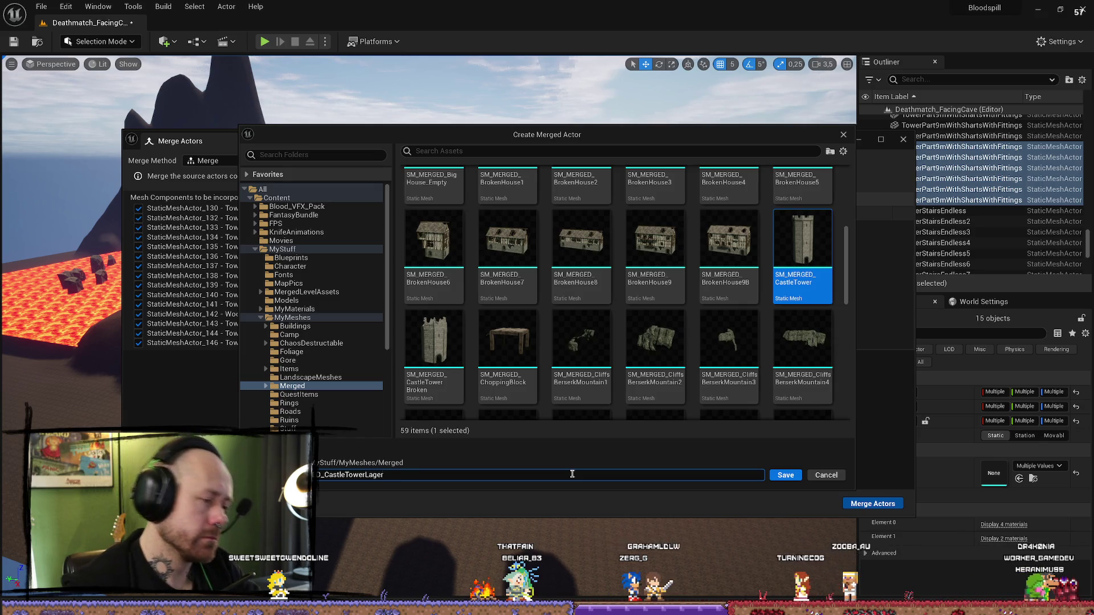
pyautogui.click(785, 475)
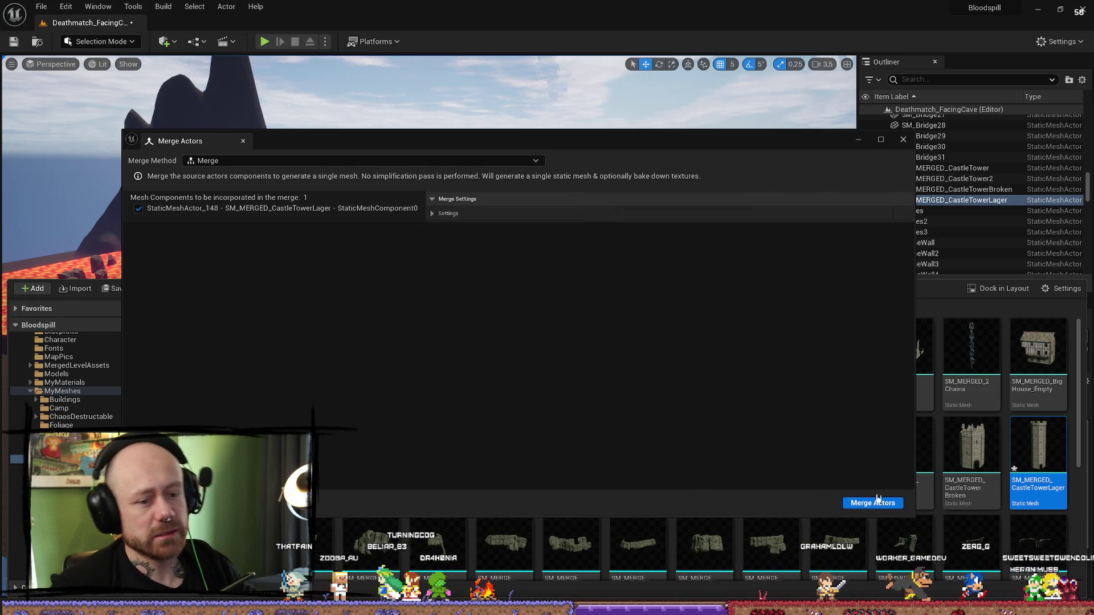
# - Close the reopened merge save dialog and the Merge Actors window
pyautogui.click(877, 501)
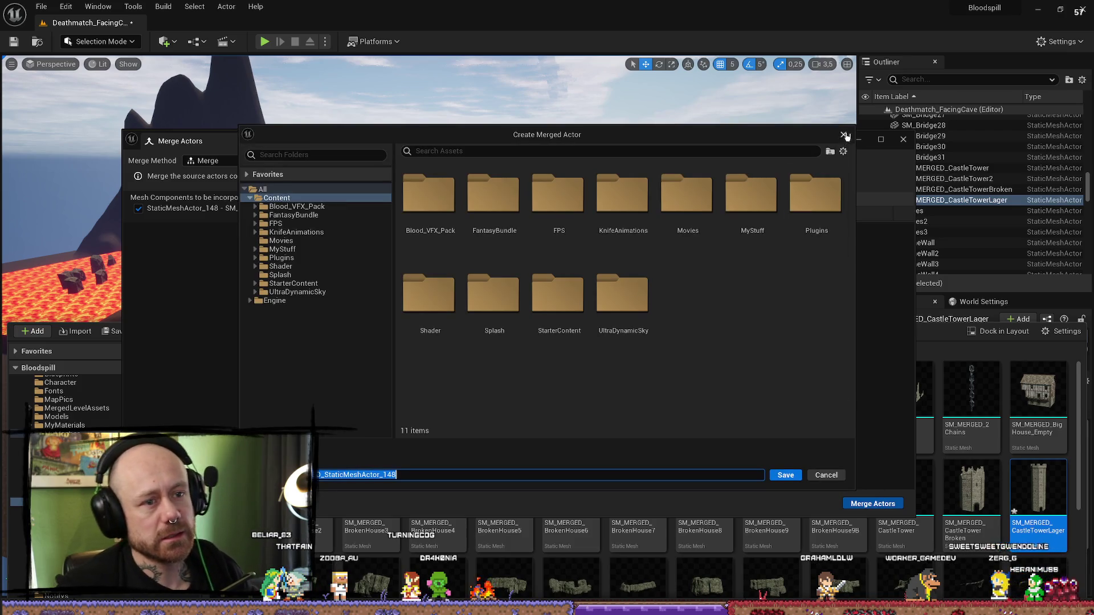
pyautogui.click(845, 135)
pyautogui.click(902, 139)
# - Select the new merged CastleTowerLager tower and frame it in the viewport
pyautogui.click(522, 319)
pyautogui.click(522, 319)
pyautogui.press('f')
pyautogui.moveTo(427, 284); pyautogui.dragTo(427, 217)
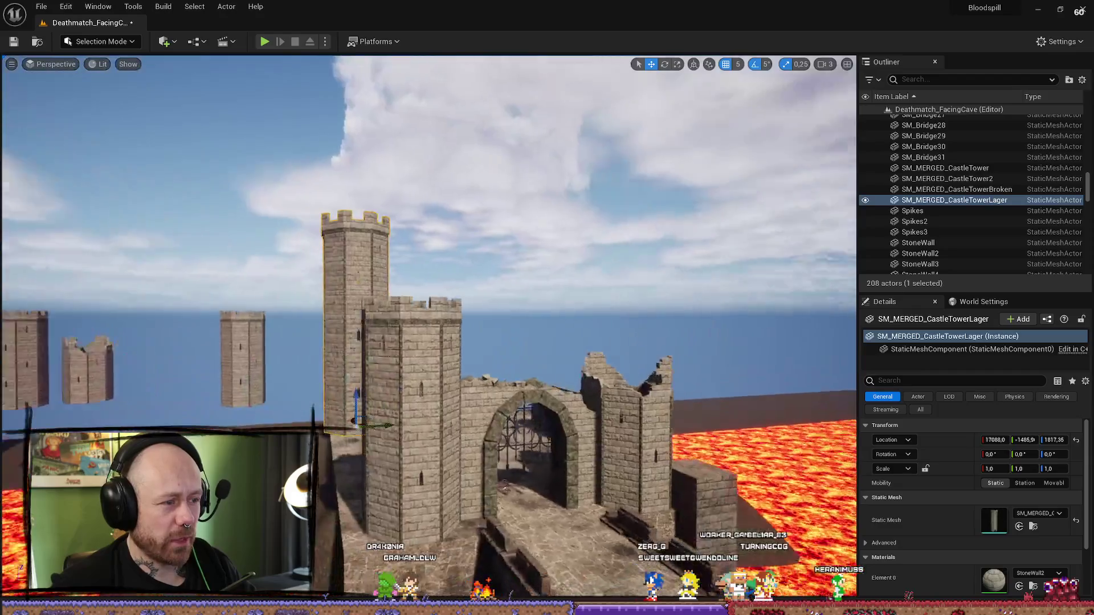
# - Fly around the merged CastleTowerLager tower with W/S to inspect it, then delete it
pyautogui.press('s')
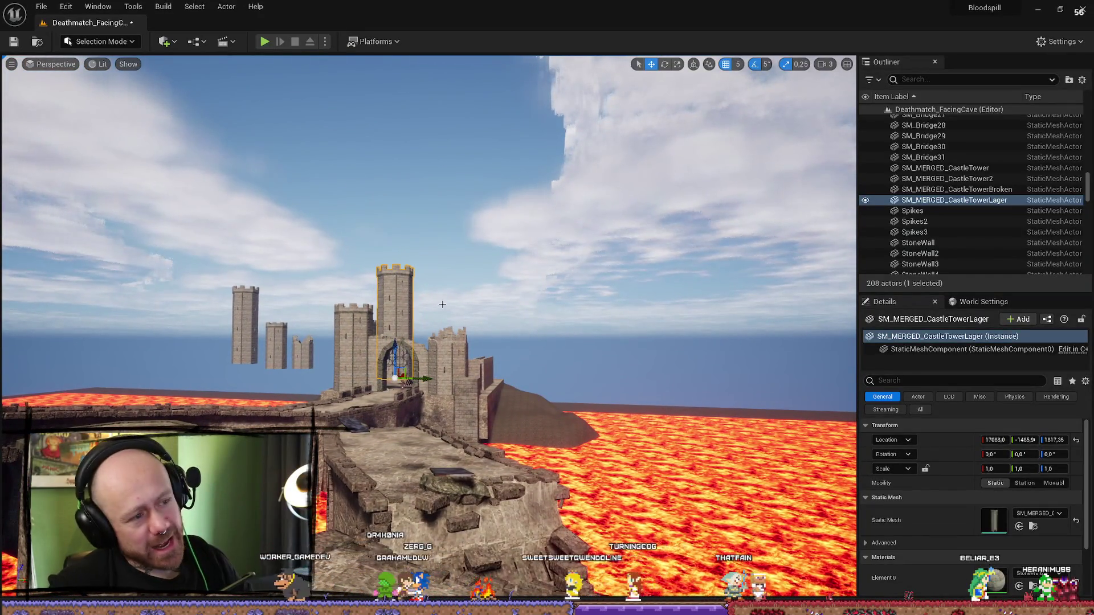
pyautogui.press('w')
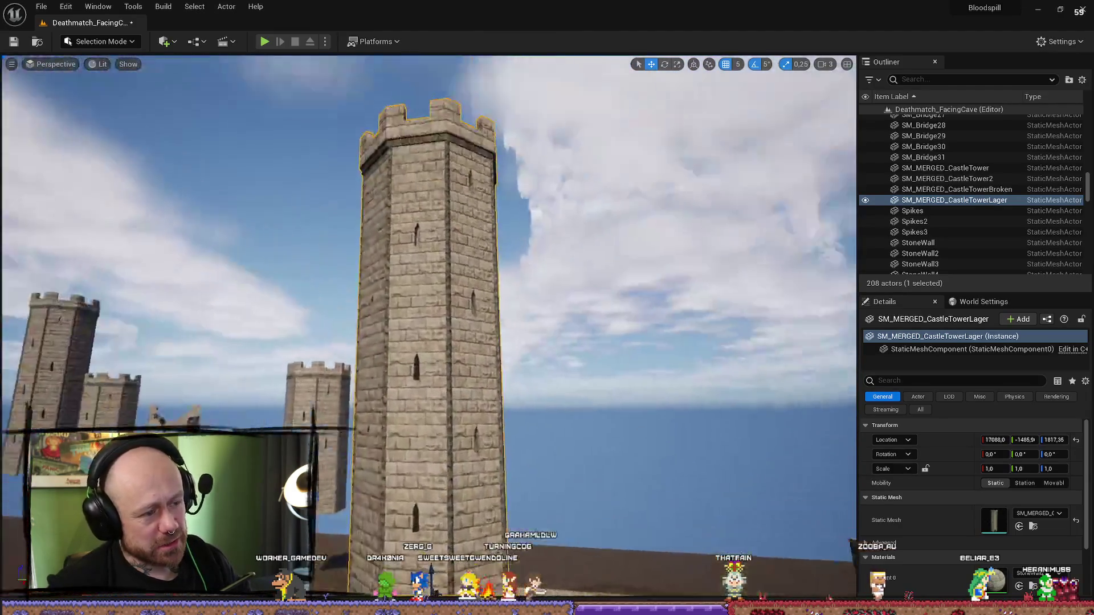
pyautogui.press('s')
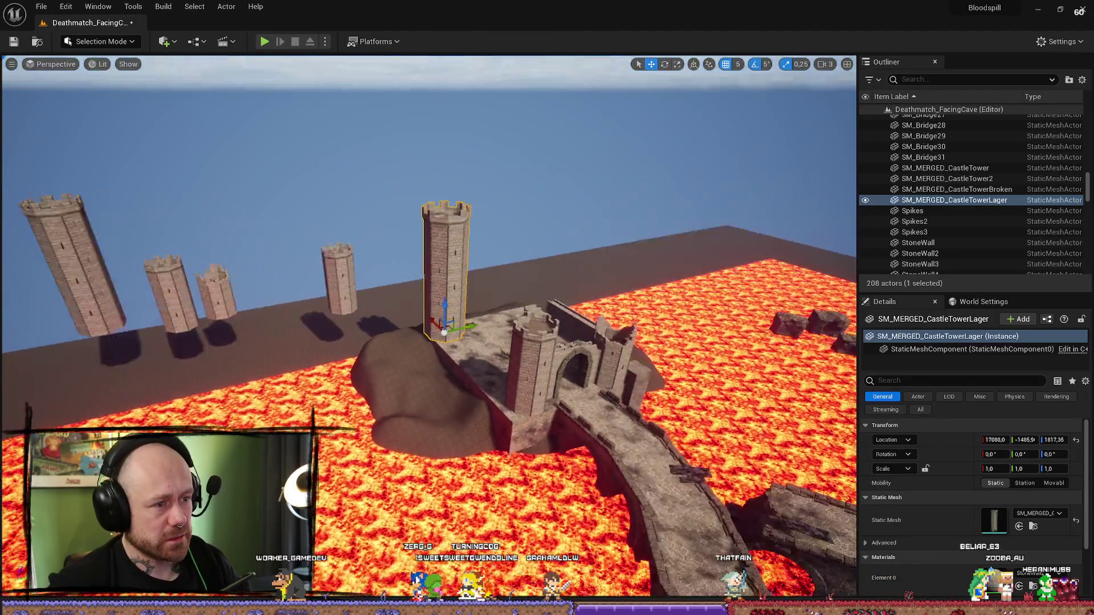
pyautogui.press('w')
pyautogui.moveTo(471, 295)
pyautogui.mouseDown()
pyautogui.moveTo(410, 298)
pyautogui.moveTo(472, 295)
pyautogui.mouseUp()
pyautogui.press('Delete')
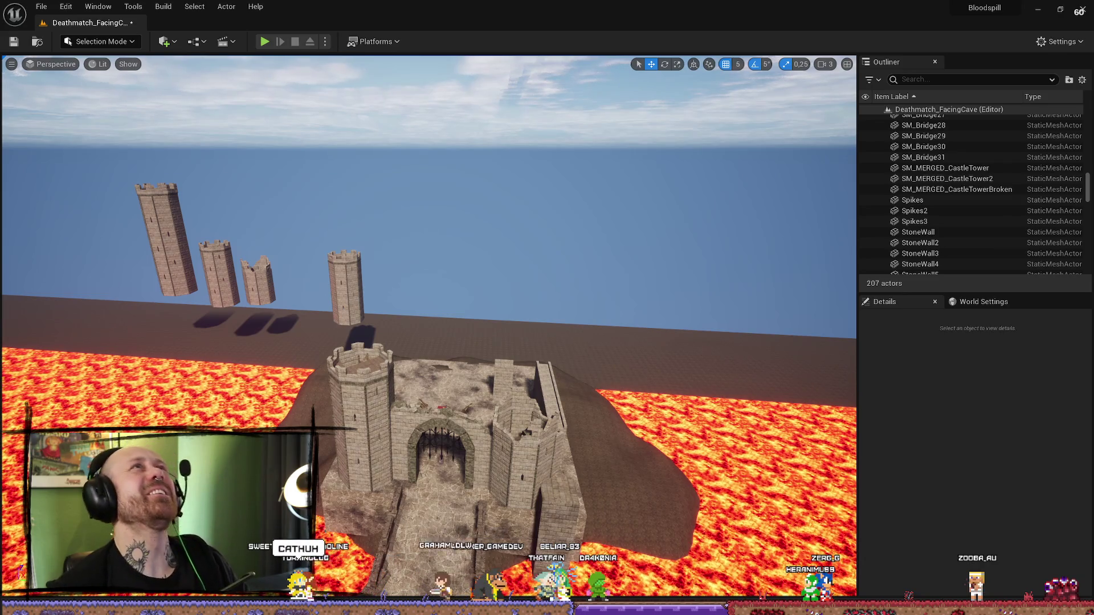
# - Delete the tall tower's top section and lower the floating battlement onto the remaining stack
pyautogui.moveTo(160, 232)
pyautogui.mouseDown()
pyautogui.moveTo(205, 205)
pyautogui.moveTo(150, 250)
pyautogui.moveTo(149, 240)
pyautogui.mouseUp()
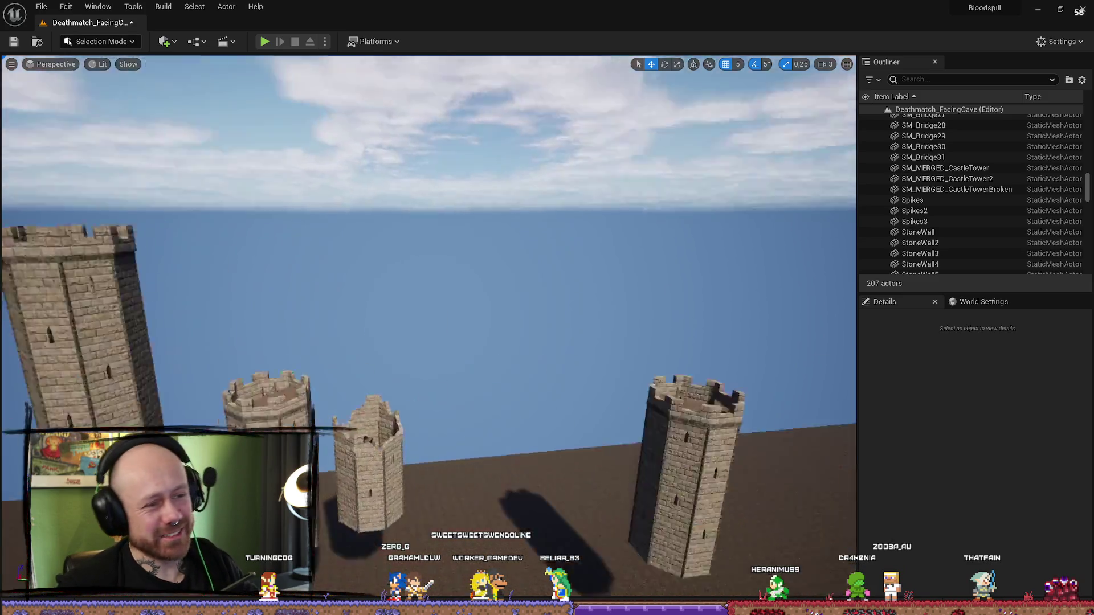
pyautogui.moveTo(697, 304)
pyautogui.mouseDown()
pyautogui.moveTo(672, 318)
pyautogui.moveTo(604, 296)
pyautogui.moveTo(559, 309)
pyautogui.mouseUp()
pyautogui.hotkey('ctrl', 'space')
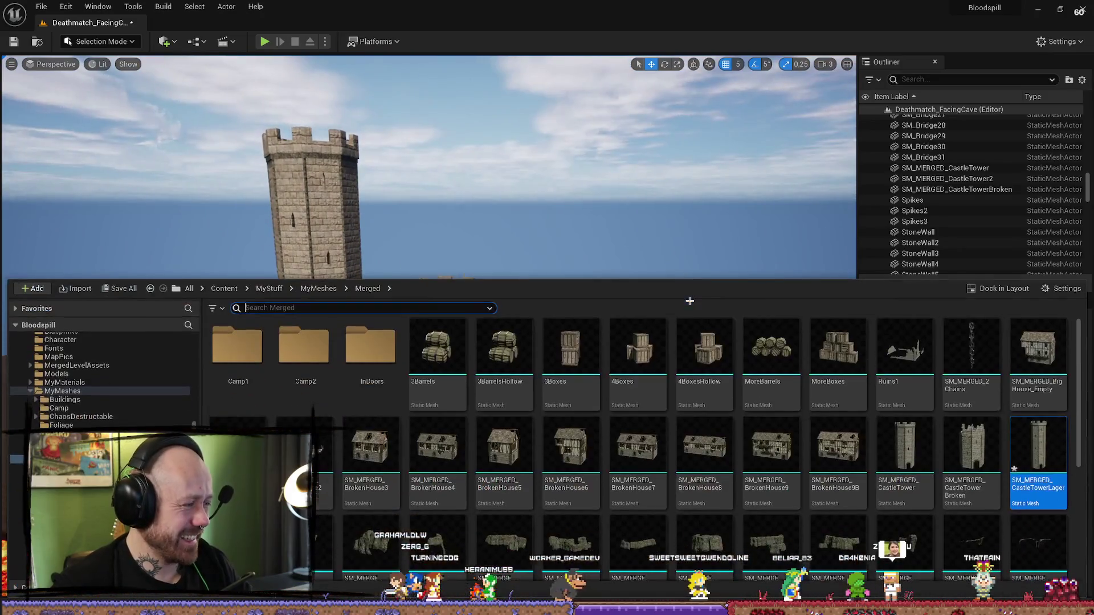
pyautogui.hotkey('ctrl', 'space')
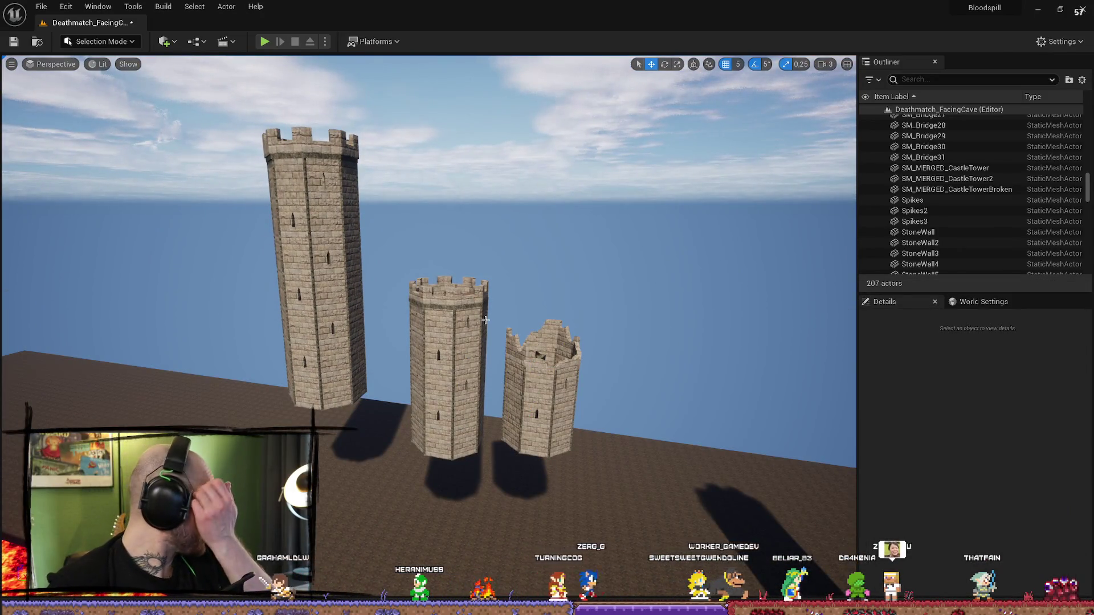
pyautogui.click(344, 177)
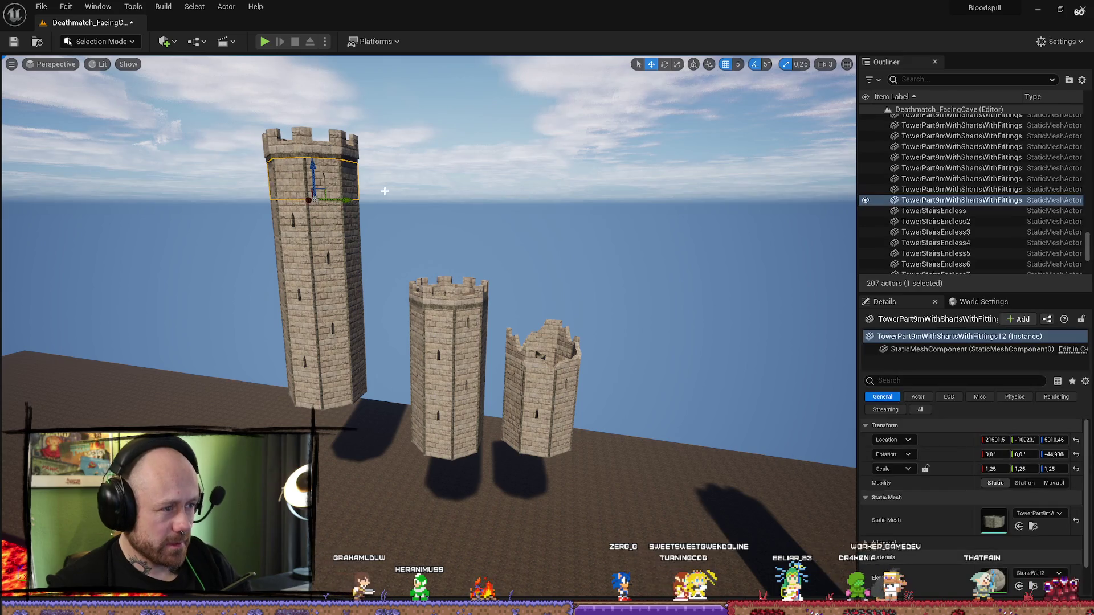
pyautogui.press('Delete')
pyautogui.click(318, 157)
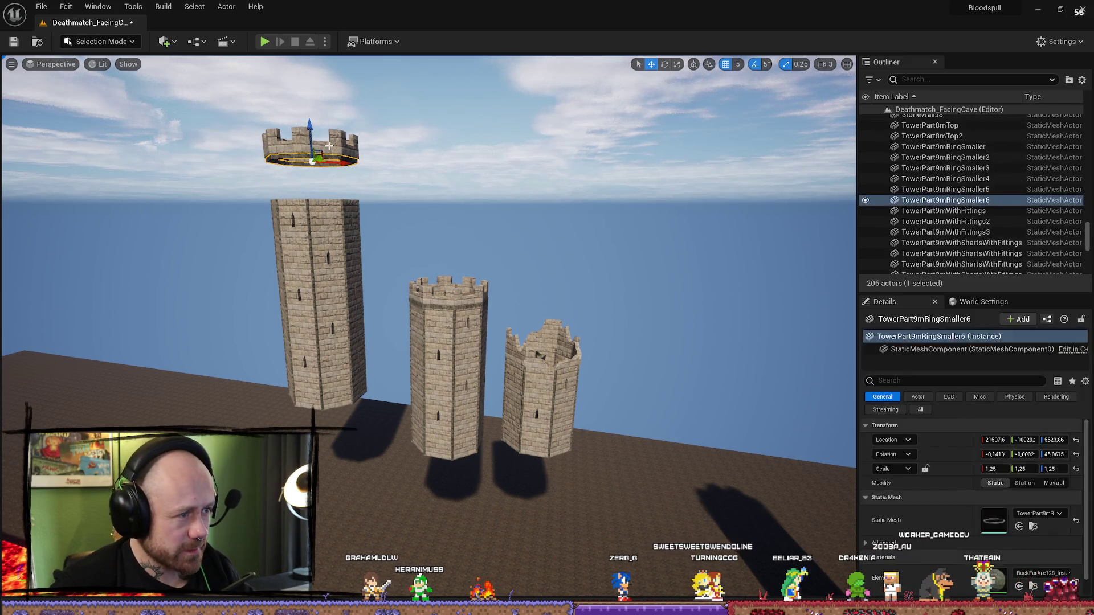
pyautogui.press('f')
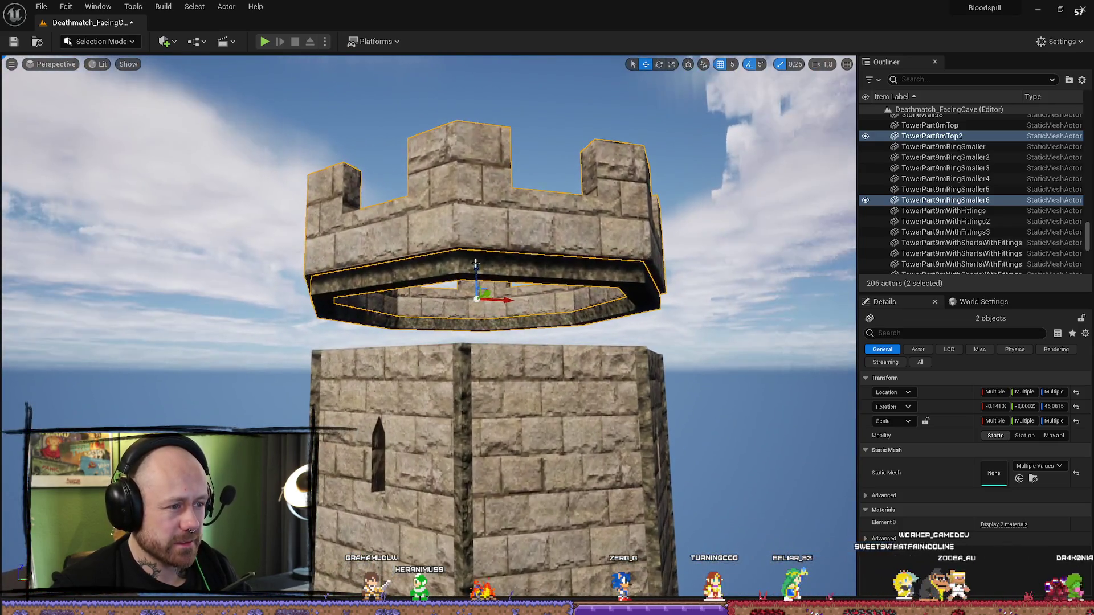
pyautogui.moveTo(478, 273); pyautogui.dragTo(477, 308)
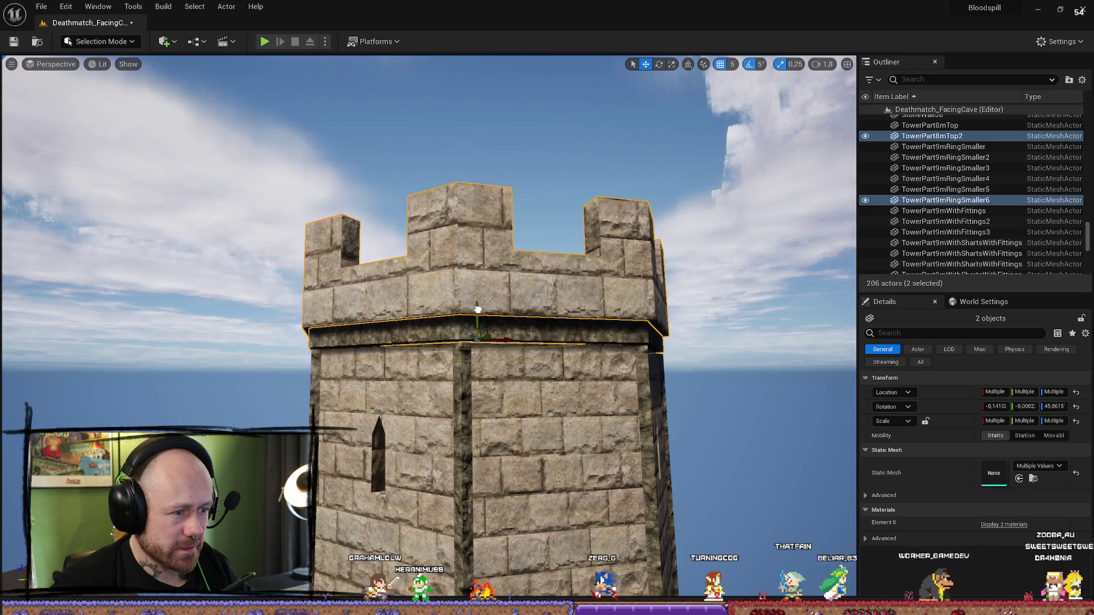
# - Reselect all 14 tower sections, checking them from the top-down and perspective views
pyautogui.scroll(-3, 478, 307)
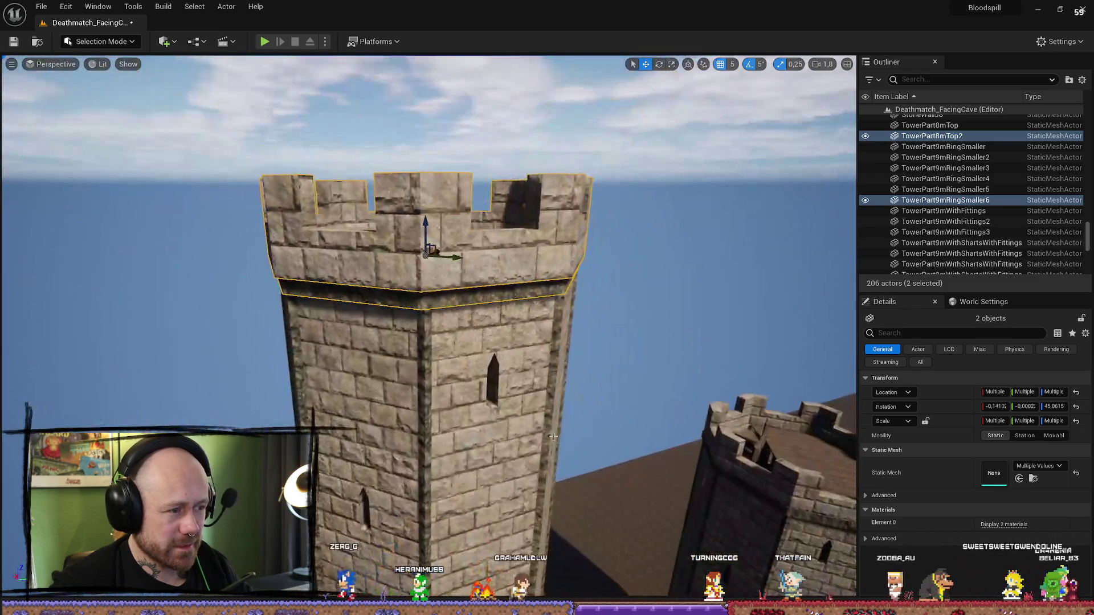
pyautogui.click(553, 436)
pyautogui.scroll(-5, 553, 436)
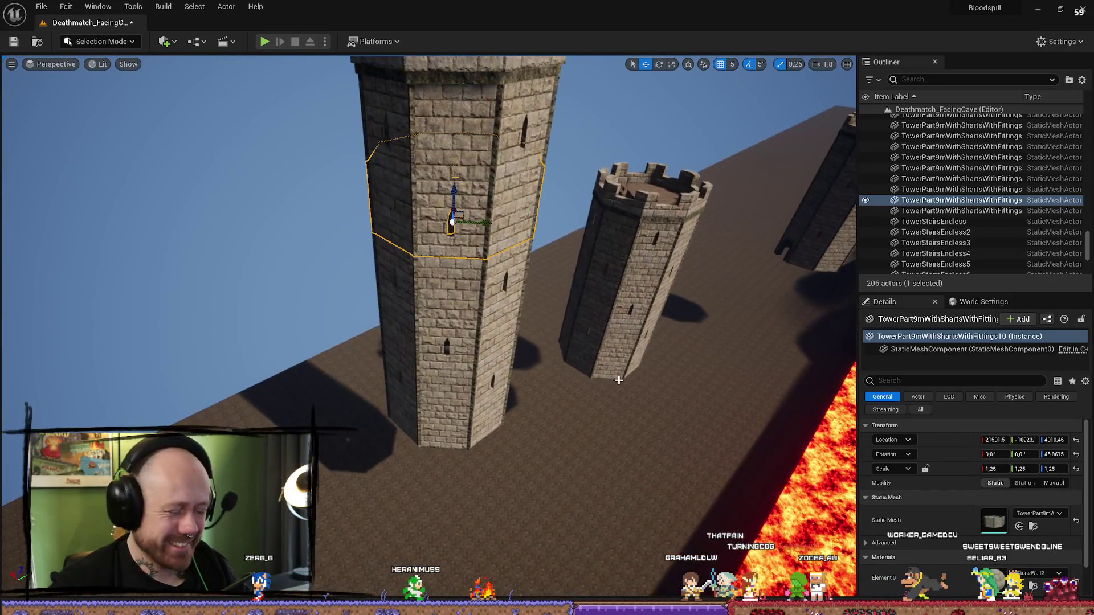
pyautogui.hotkey('alt', 'j')
pyautogui.click(676, 388)
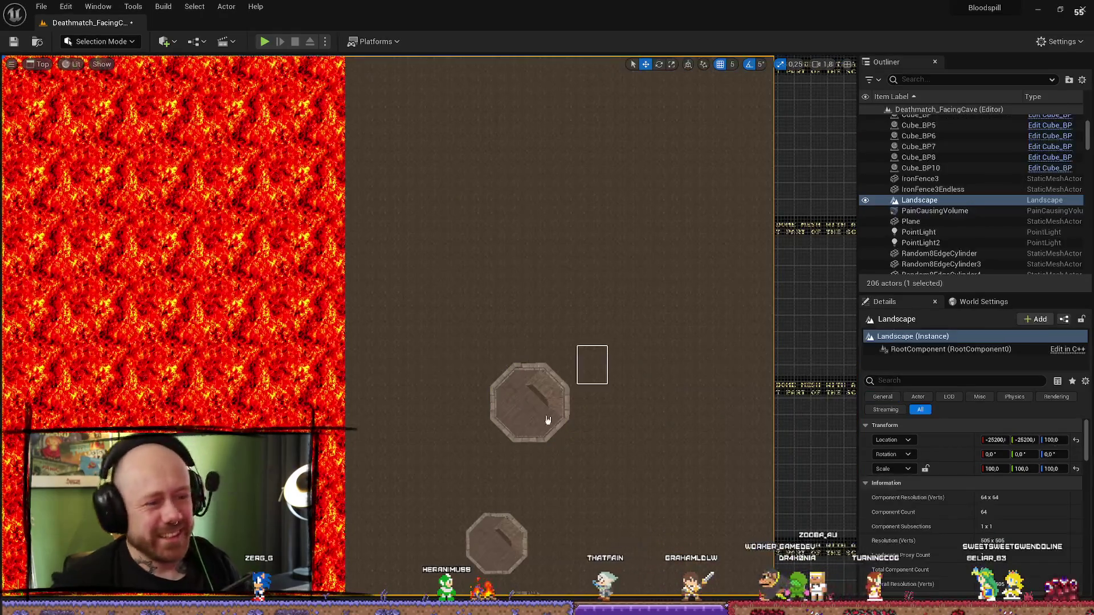
pyautogui.hotkey('ctrl', 'z')
pyautogui.hotkey('alt', 'g')
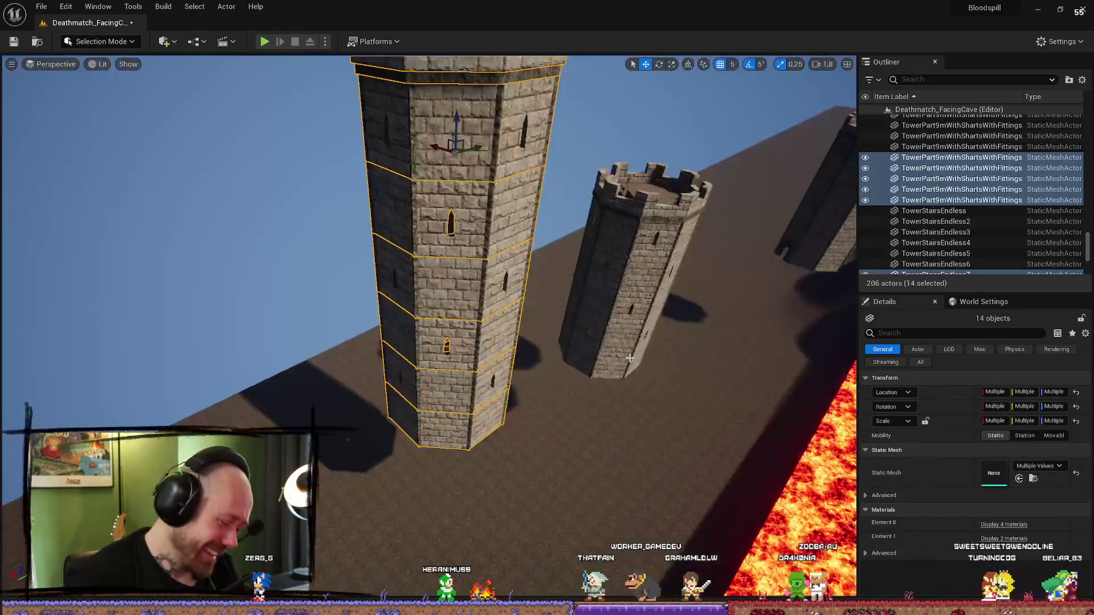
pyautogui.scroll(2, 528, 379)
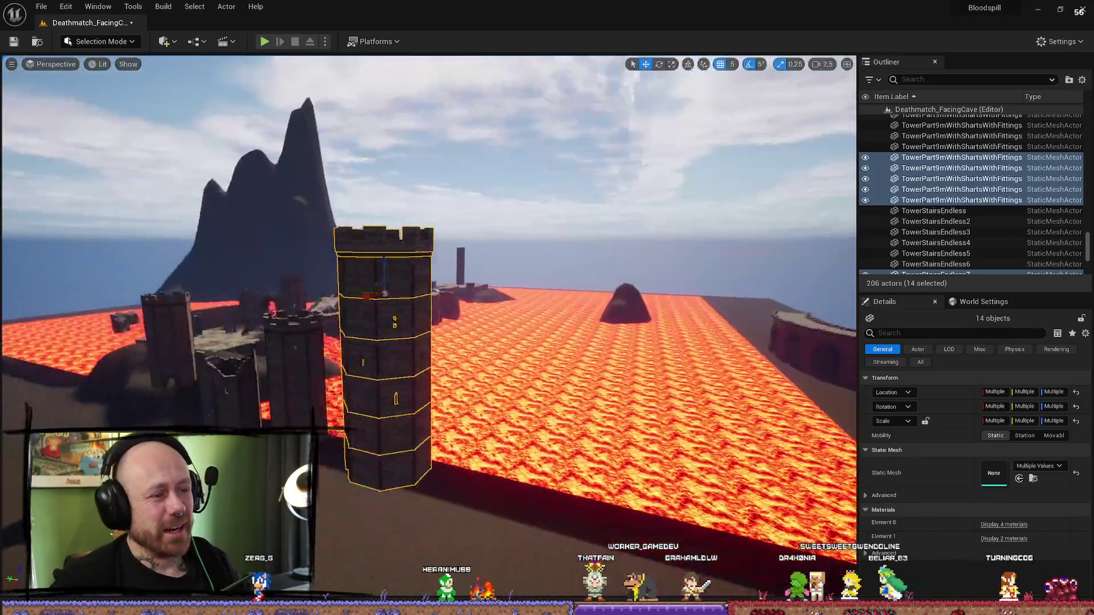
pyautogui.moveTo(684, 319); pyautogui.dragTo(684, 348)
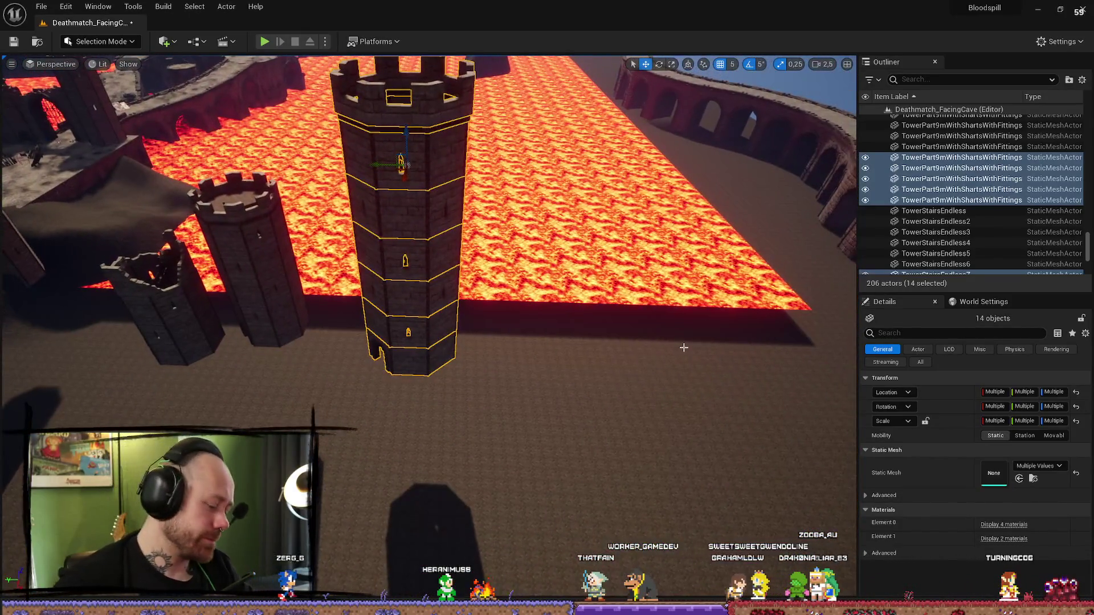
pyautogui.moveTo(376, 166); pyautogui.dragTo(377, 222)
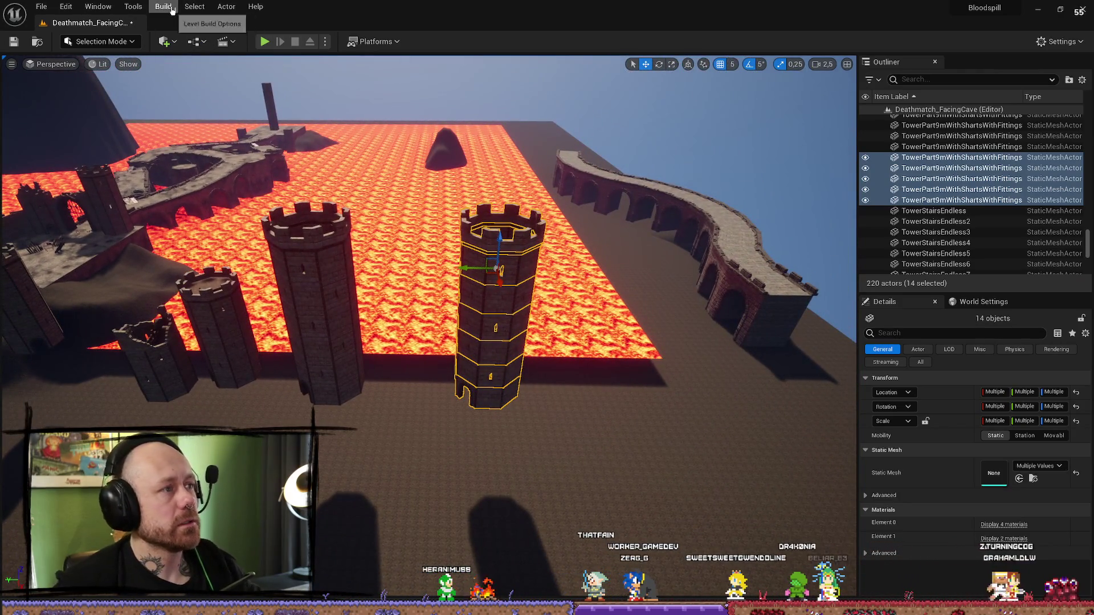
# - Merge the 14 selected tower pieces with the Merge Actors tool
pyautogui.click(173, 10)
pyautogui.click(226, 6)
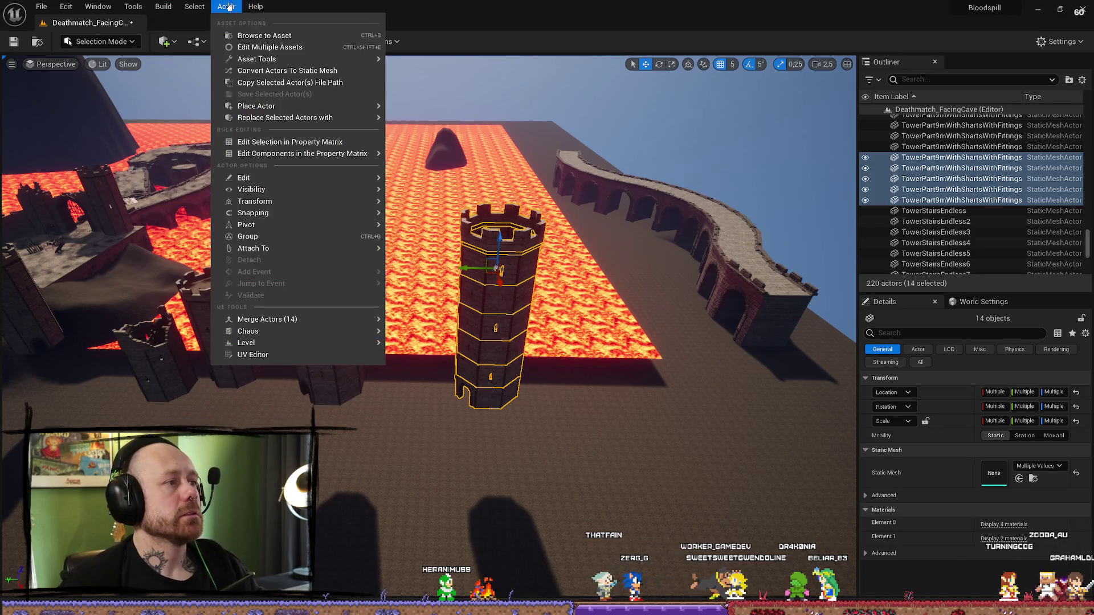
pyautogui.moveTo(268, 319)
pyautogui.click(421, 377)
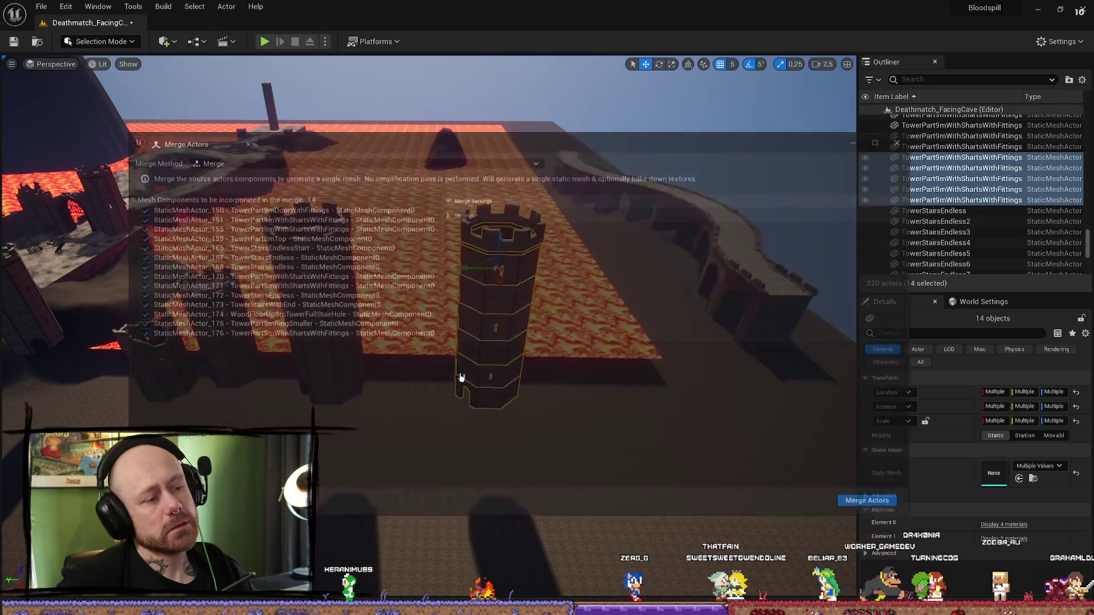
pyautogui.click(873, 503)
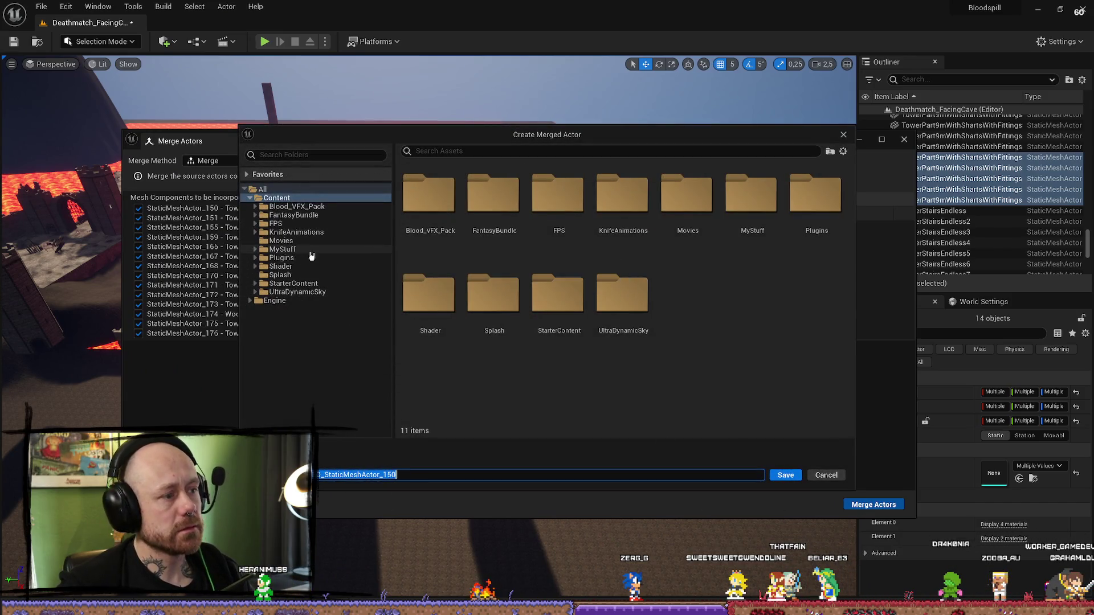
# - Save the merged mesh as SM_MERGED_CastleTowerBigger in MyStuff/MyMeshes/Merged
pyautogui.click(256, 249)
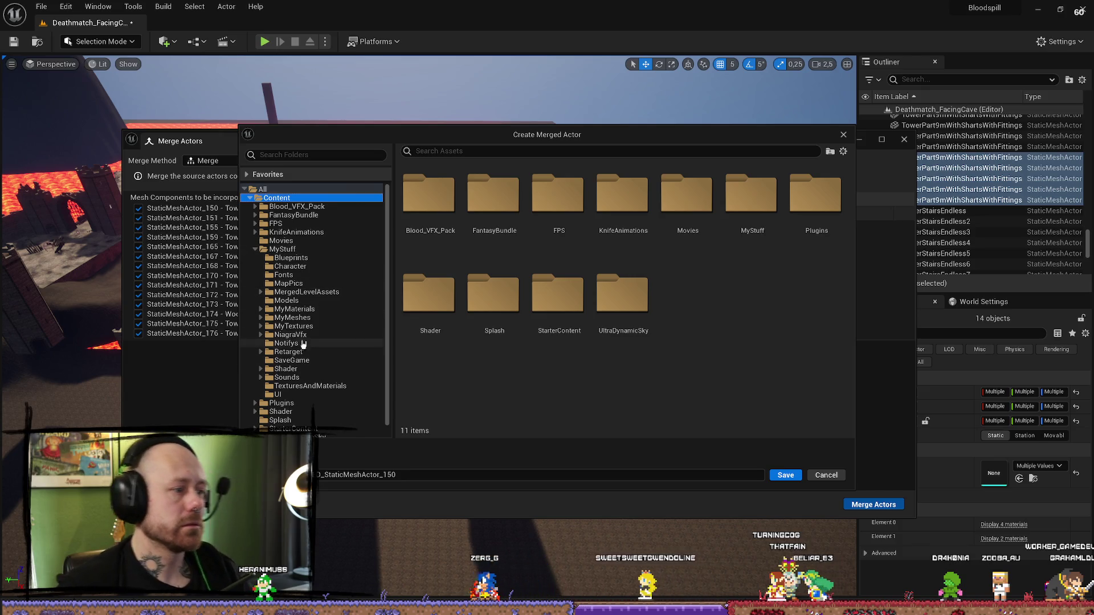
pyautogui.click(292, 317)
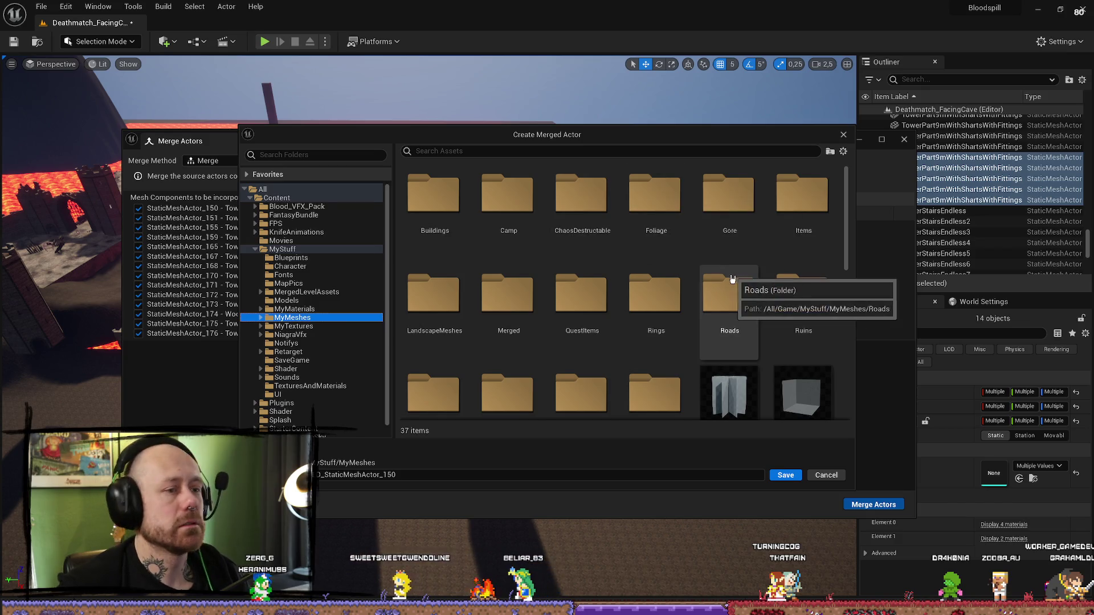
pyautogui.doubleClick(507, 299)
pyautogui.scroll(-3, 723, 262)
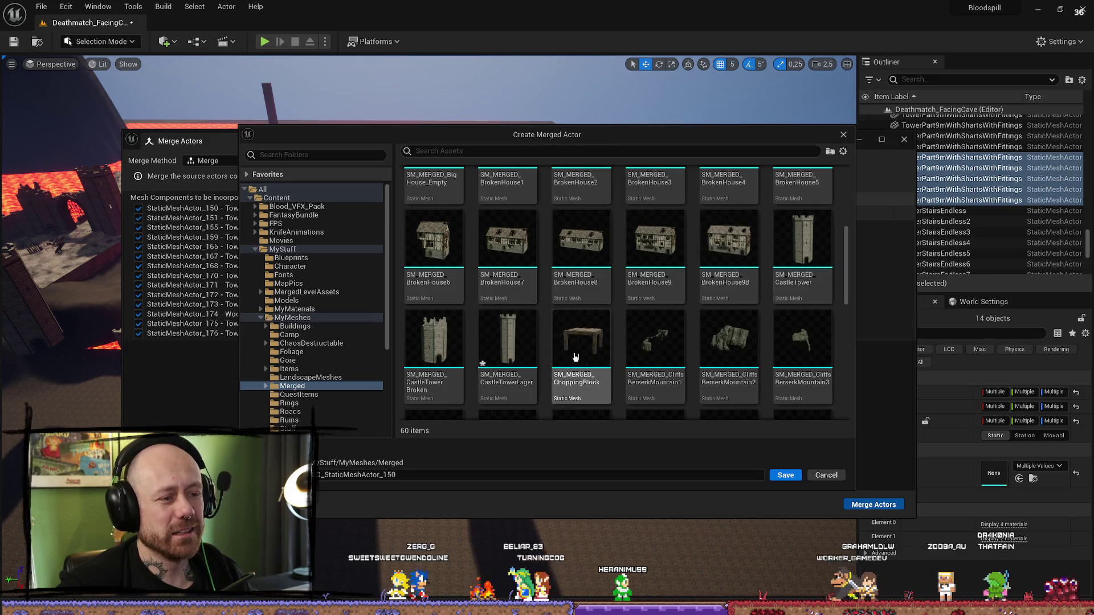
pyautogui.click(532, 339)
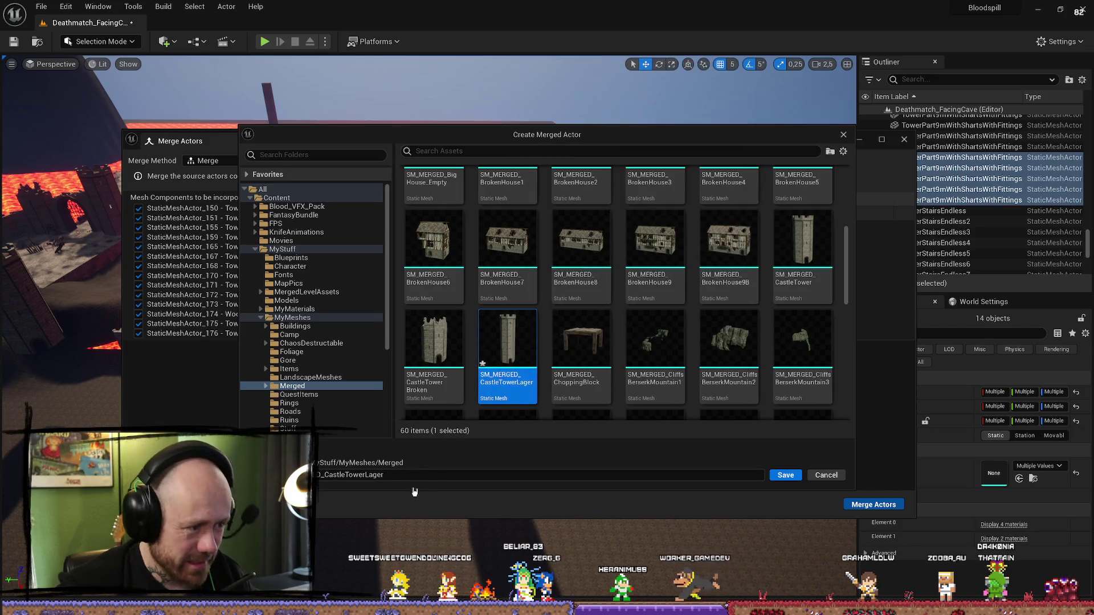
pyautogui.click(455, 474)
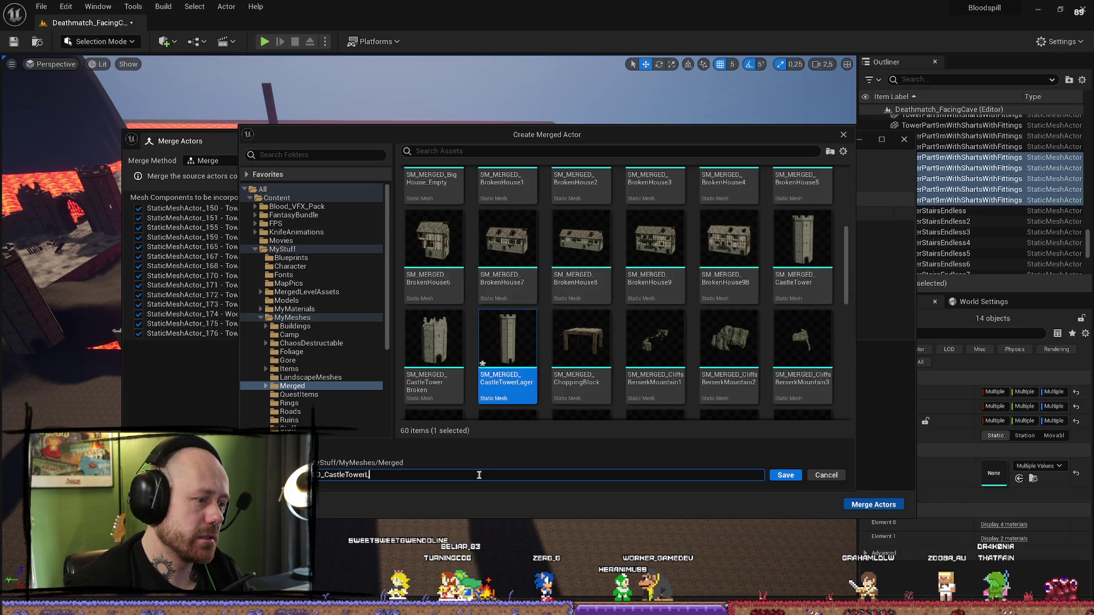
pyautogui.write('Bigger')
pyautogui.press('Return')
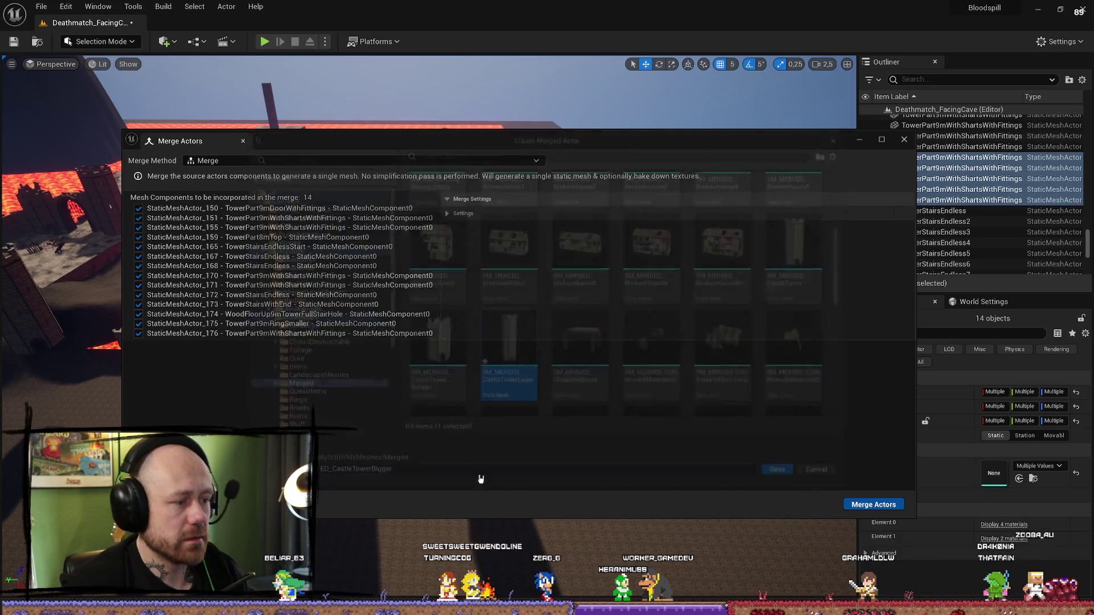
# - Delete the old SM_MERGED_CastleTowerLager asset from the Content Browser
pyautogui.click(904, 141)
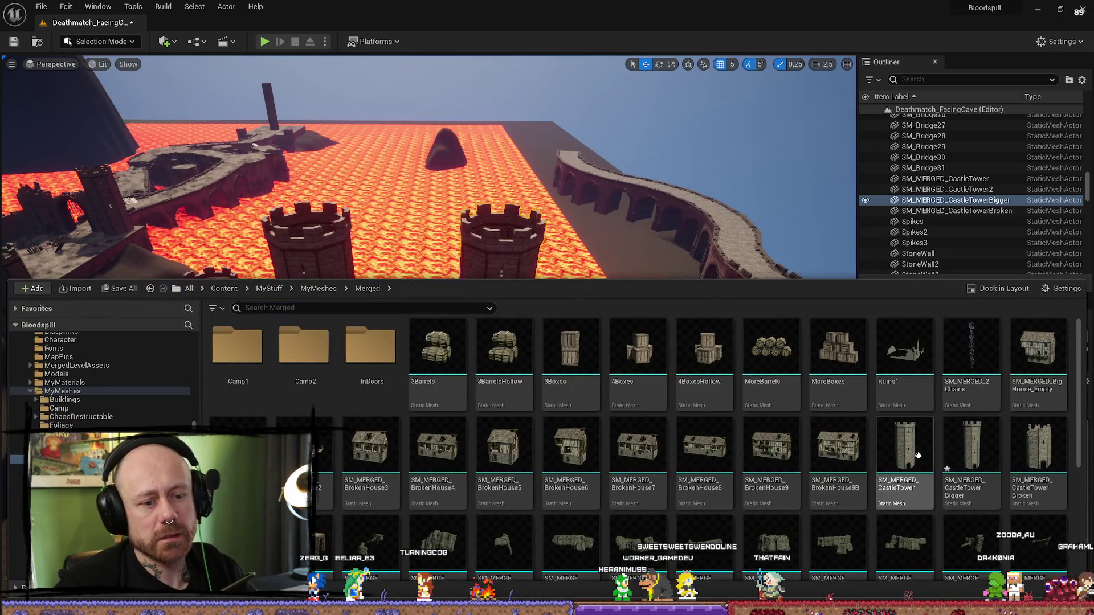
pyautogui.scroll(-1, 343, 549)
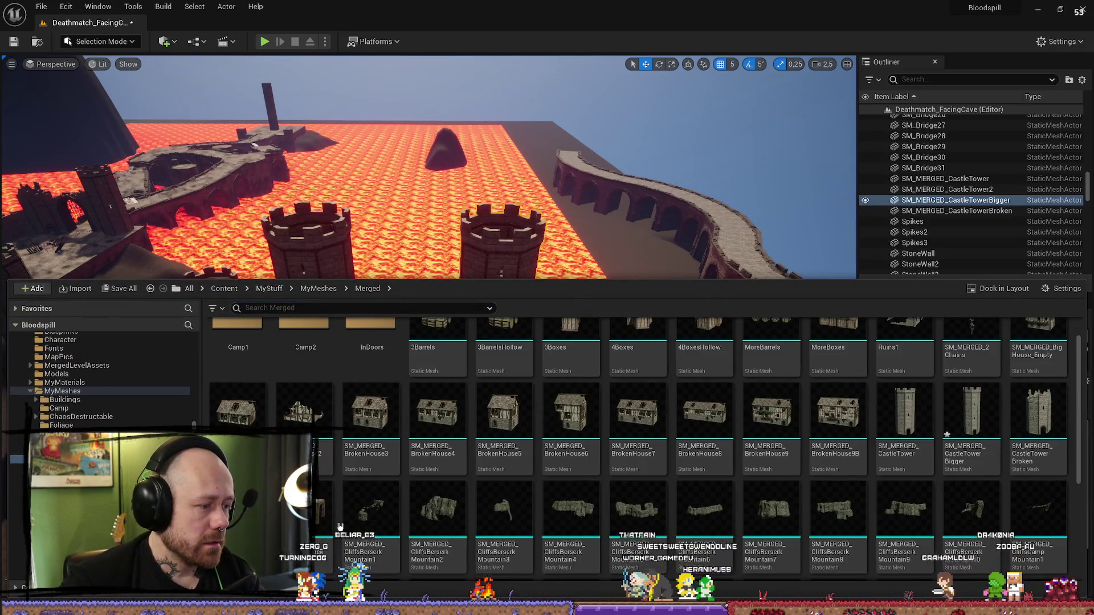
pyautogui.press('Delete')
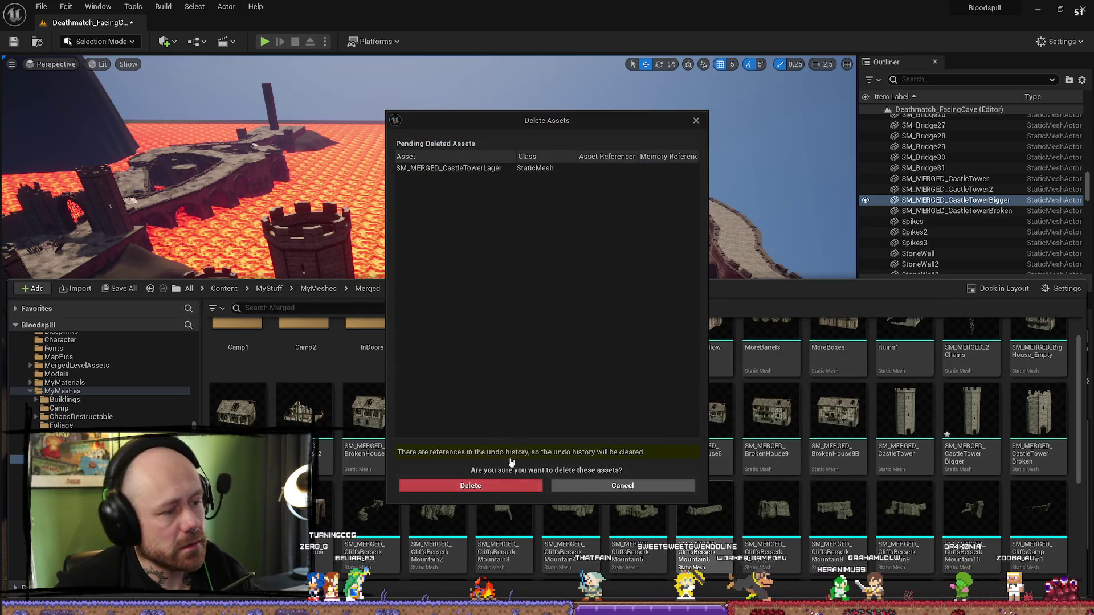
pyautogui.click(492, 485)
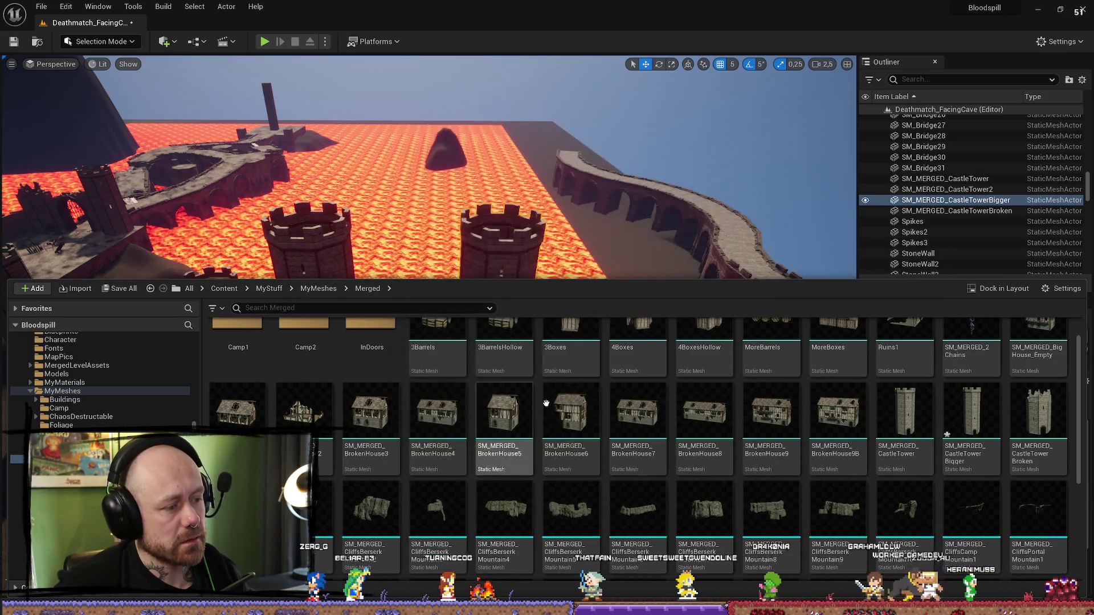
# - Move the merged tower over to a rear corner of the castle courtyard
pyautogui.press('f')
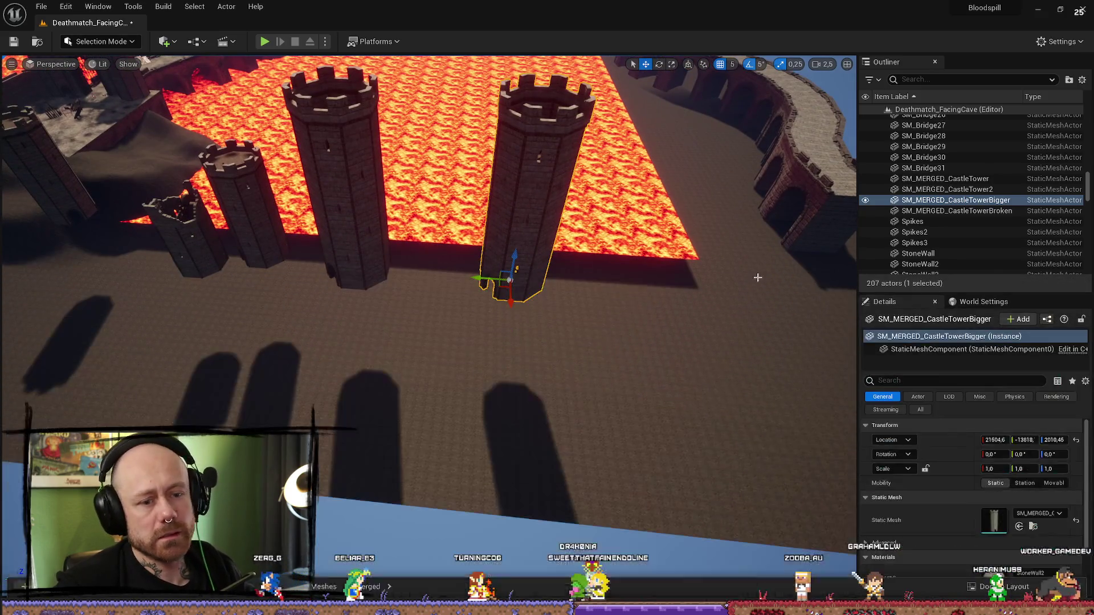
pyautogui.moveTo(497, 282); pyautogui.dragTo(299, 319)
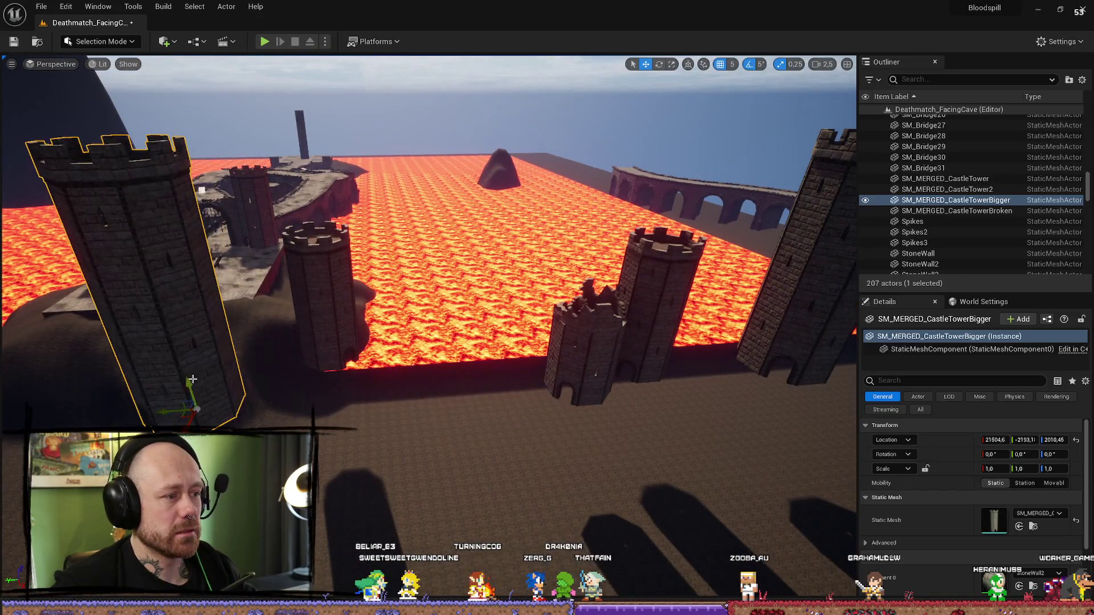
pyautogui.press('Left')
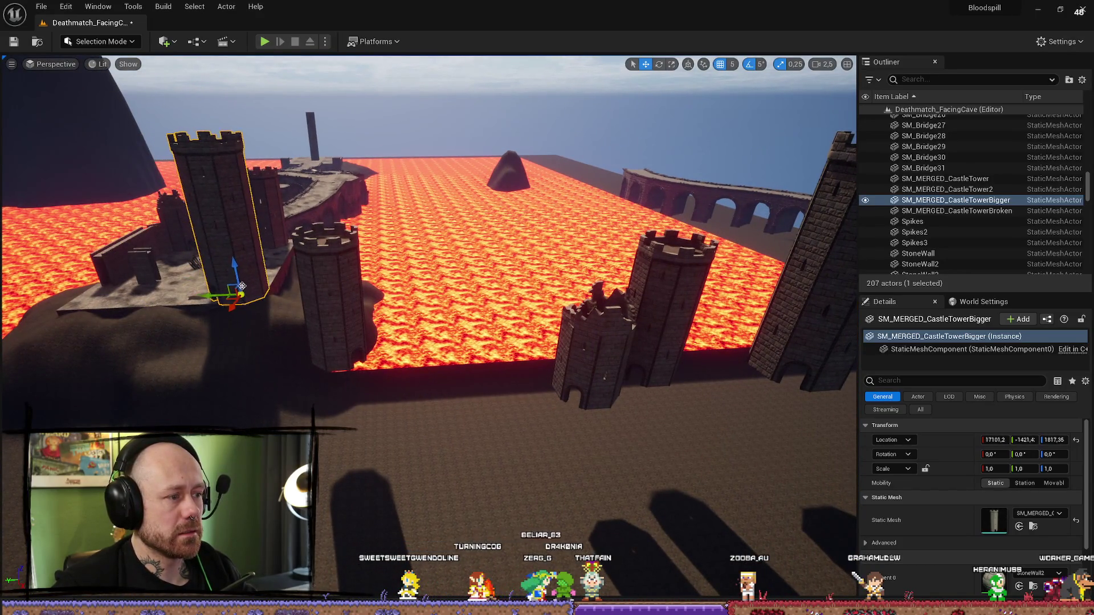
pyautogui.scroll(1, 242, 286)
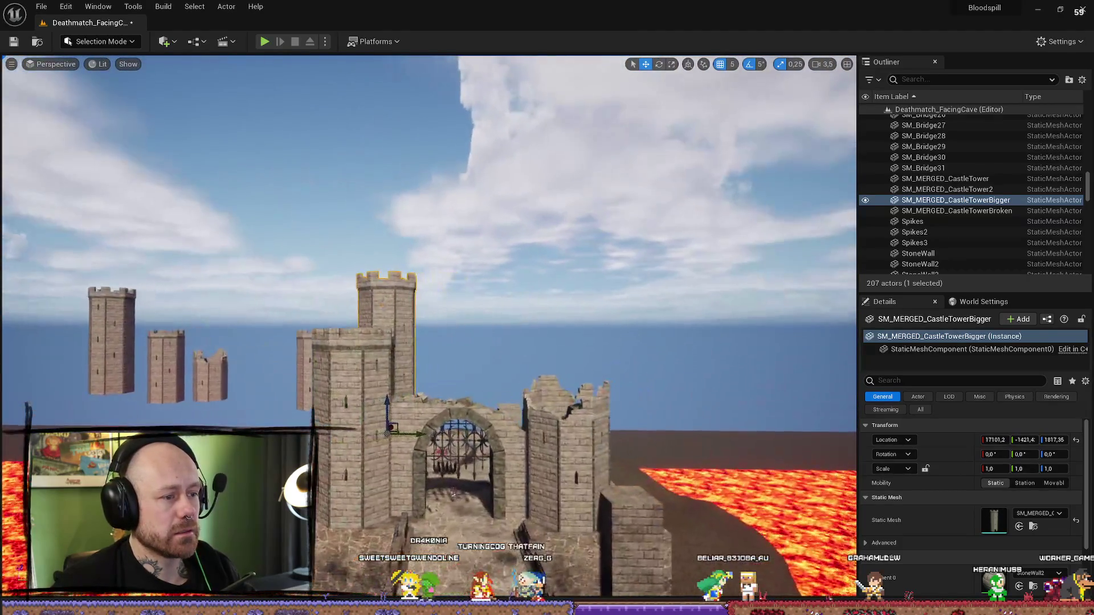
pyautogui.scroll(2, 243, 283)
pyautogui.moveTo(244, 283); pyautogui.dragTo(244, 319)
pyautogui.scroll(-5, 400, 297)
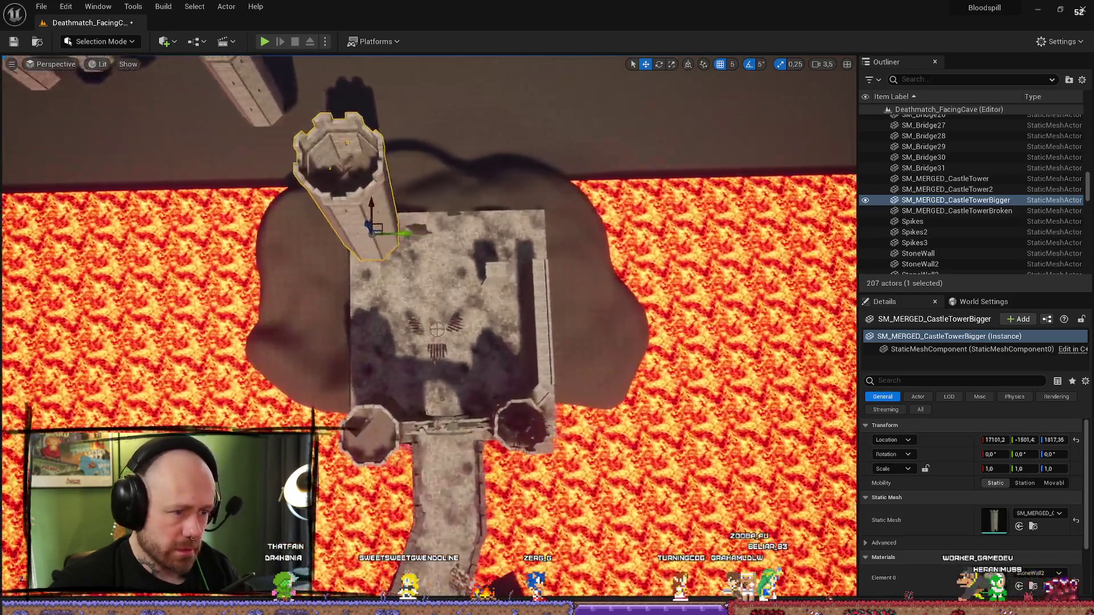
pyautogui.moveTo(425, 288); pyautogui.dragTo(414, 287)
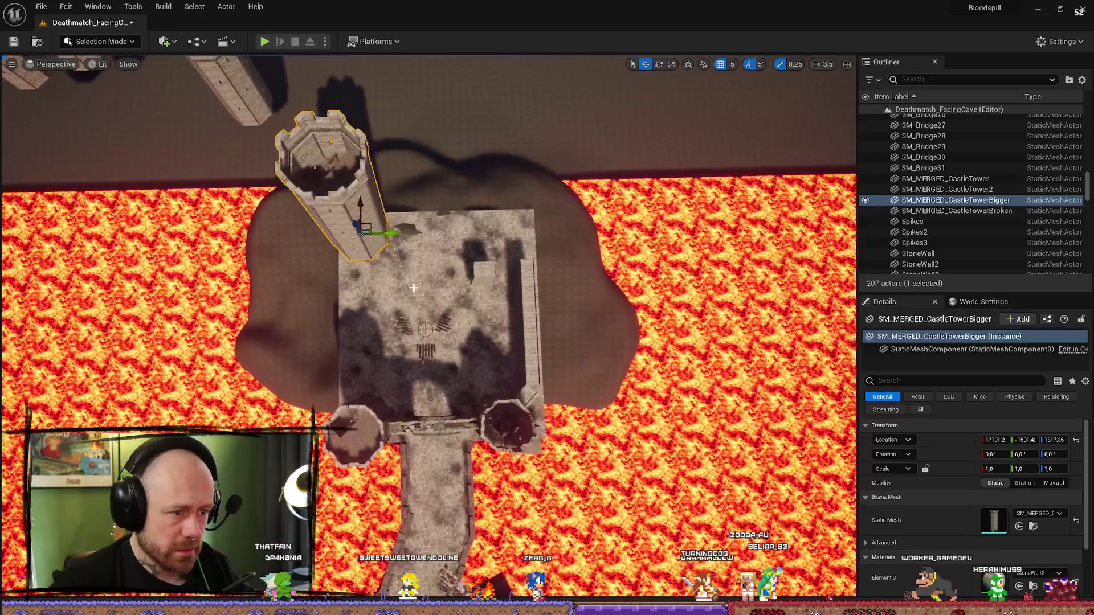
# - Alt-drag a copy, CastleTowerBigger2, to the other rear corner and check both in Top view
pyautogui.moveTo(415, 243); pyautogui.dragTo(560, 239)
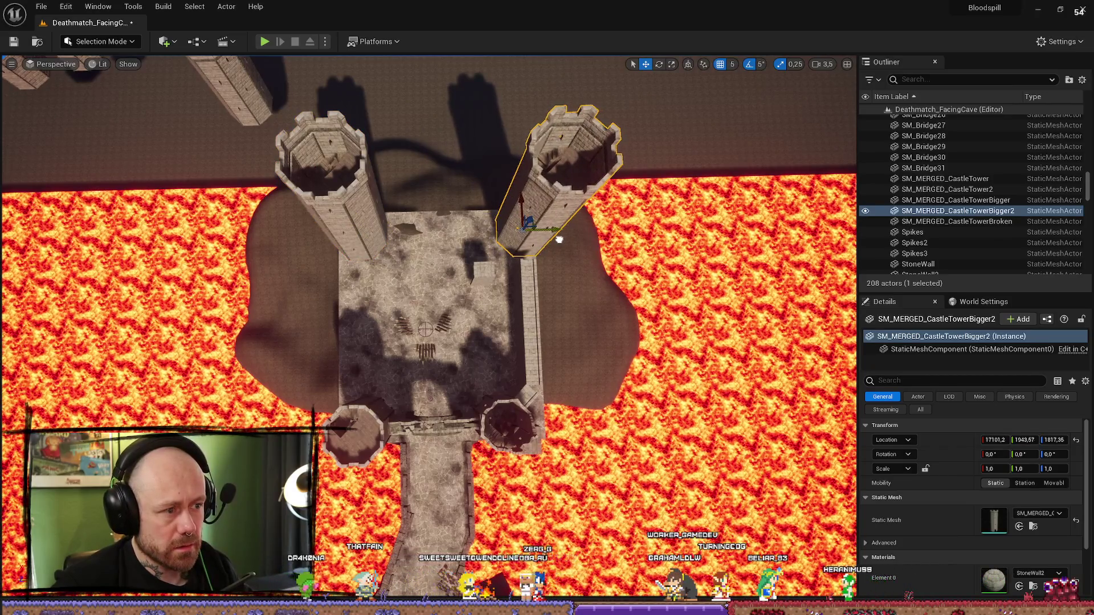
pyautogui.scroll(5, 560, 239)
pyautogui.scroll(-5, 528, 235)
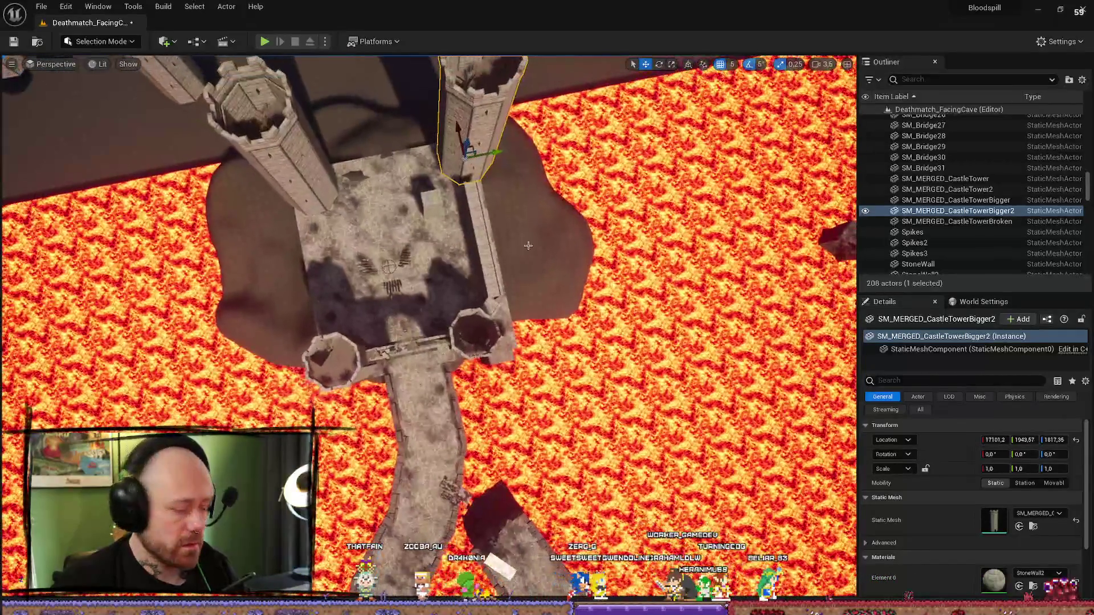
pyautogui.hotkey('alt', 'j')
pyautogui.scroll(-4, 527, 235)
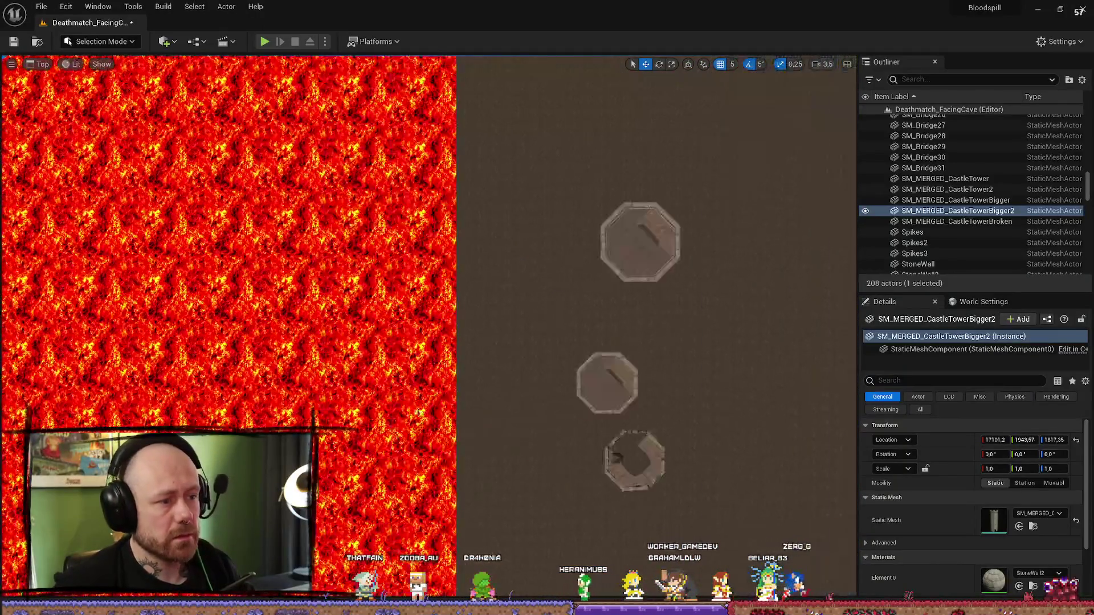
pyautogui.scroll(5, 408, 235)
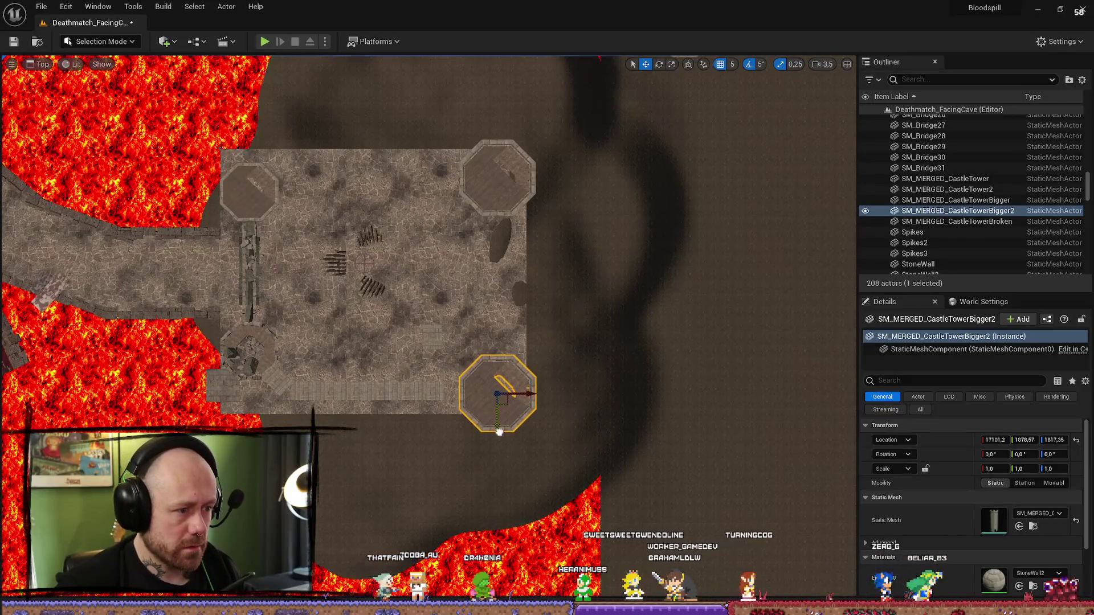
pyautogui.click(510, 203)
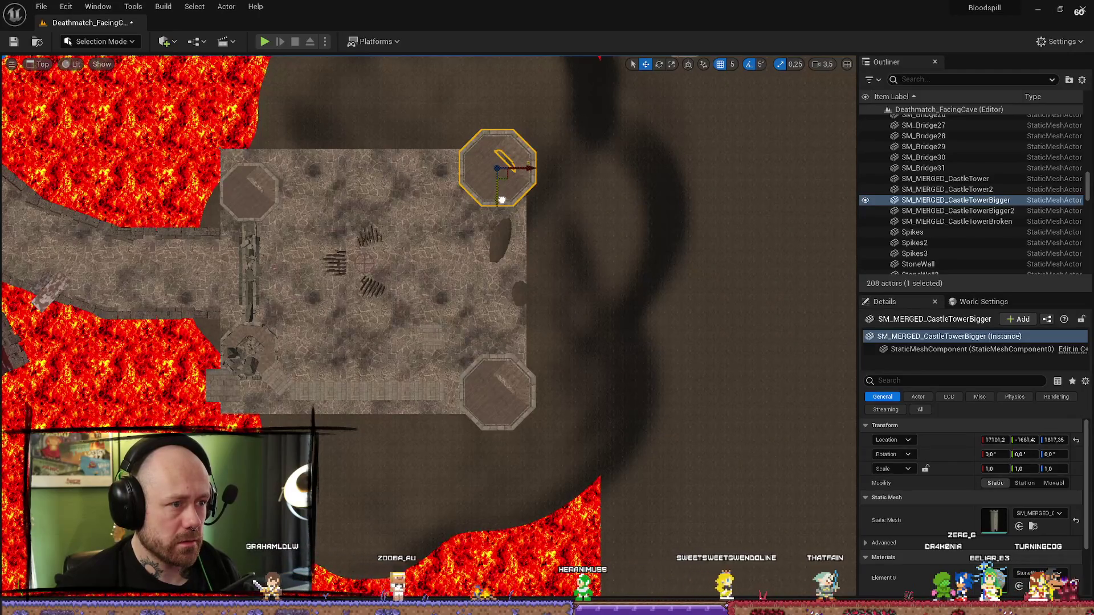
pyautogui.click(497, 403)
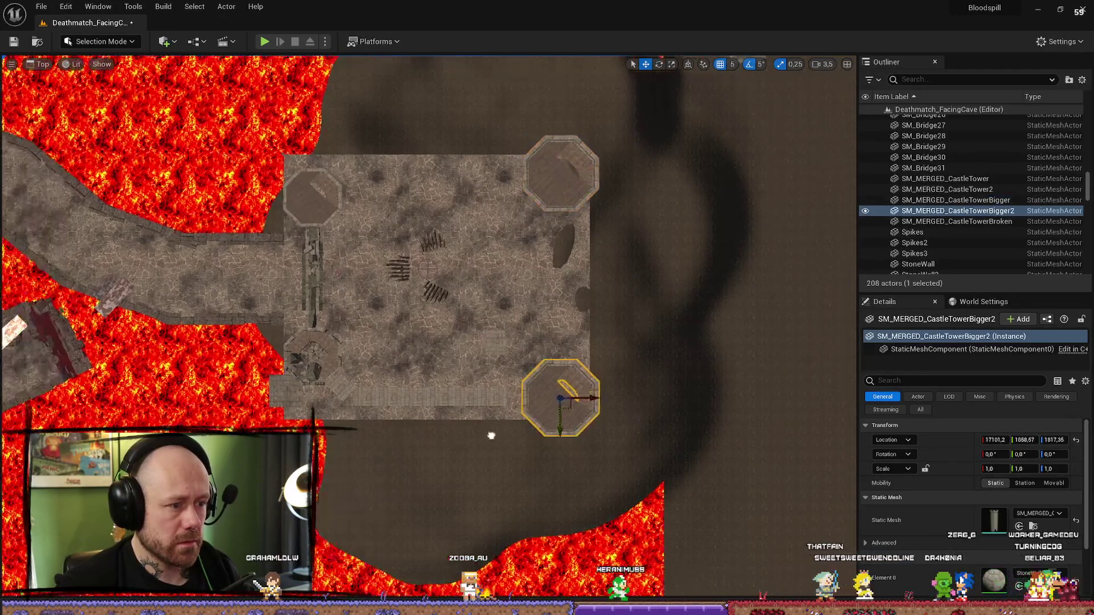
pyautogui.hotkey('alt', 'g')
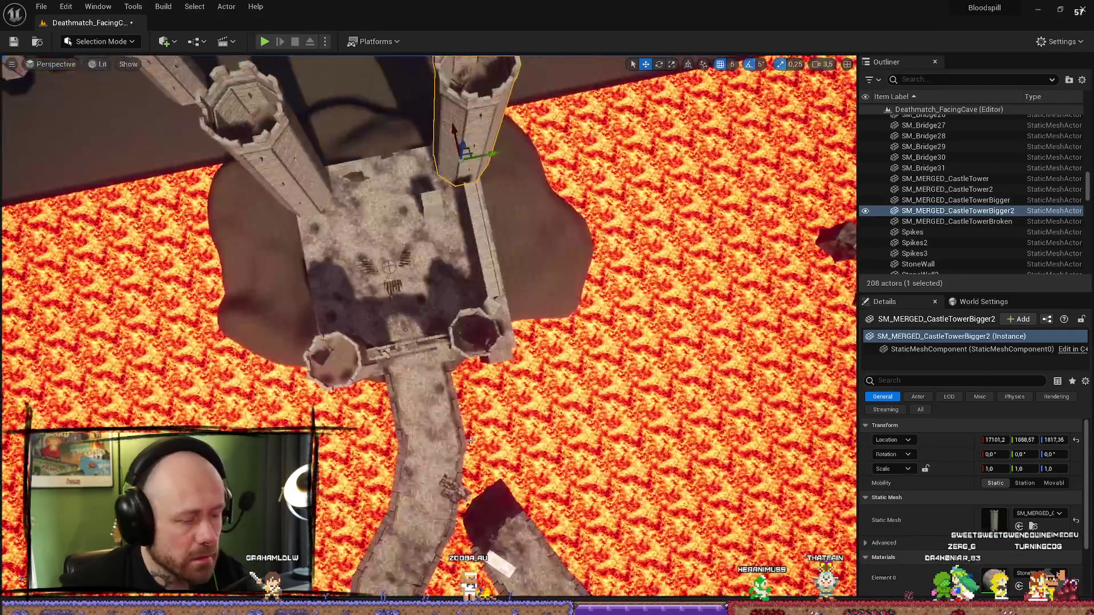
pyautogui.press('f')
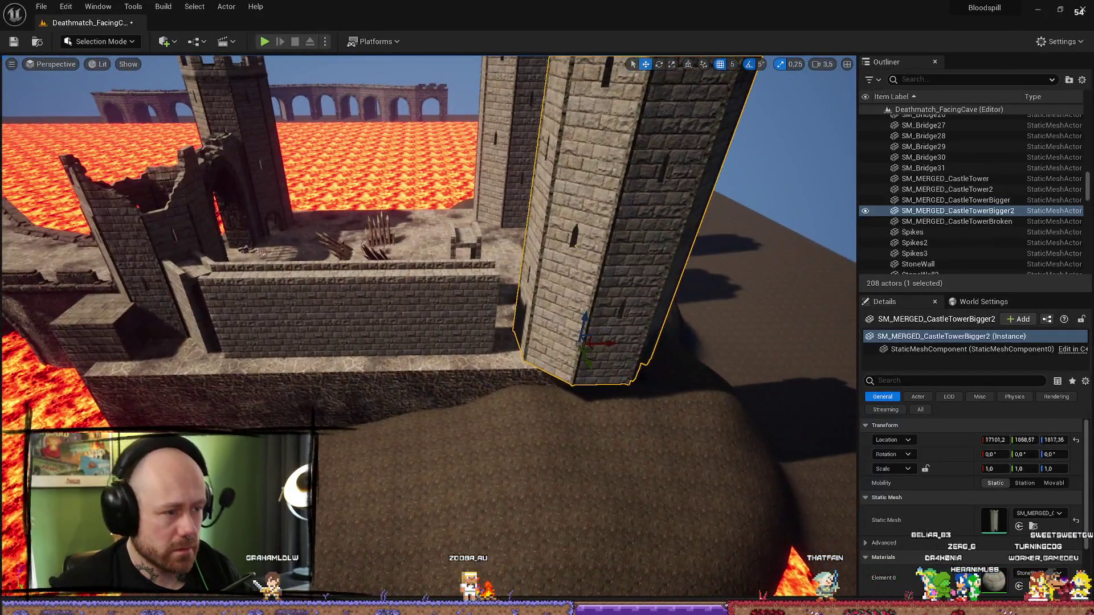
# - Select the StoneWall50–53 wall segments beside the tower
pyautogui.click(467, 344)
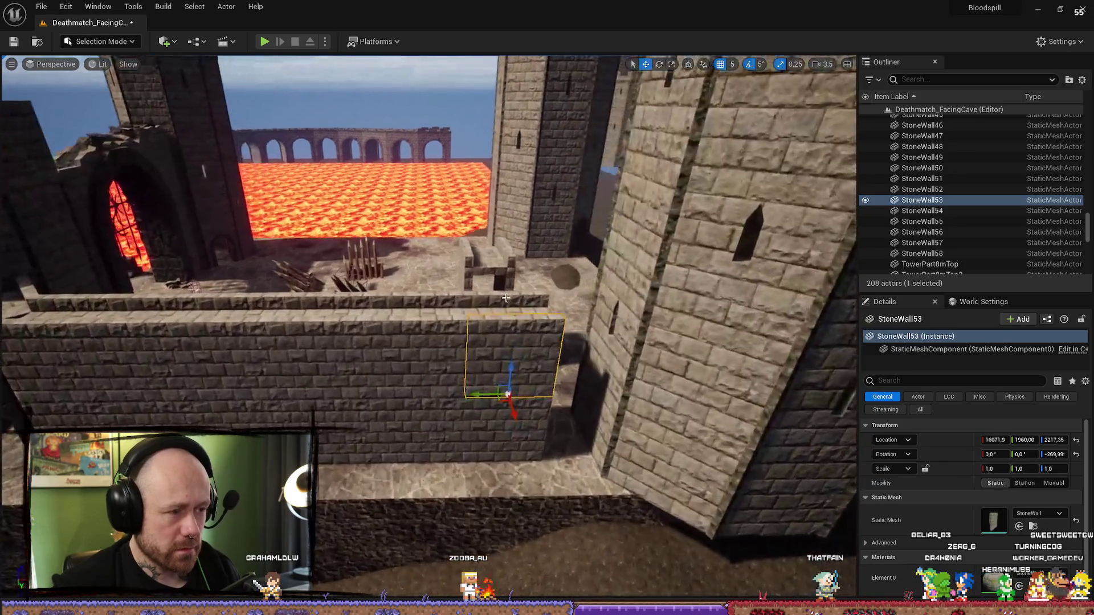
pyautogui.click(422, 336)
pyautogui.press('f')
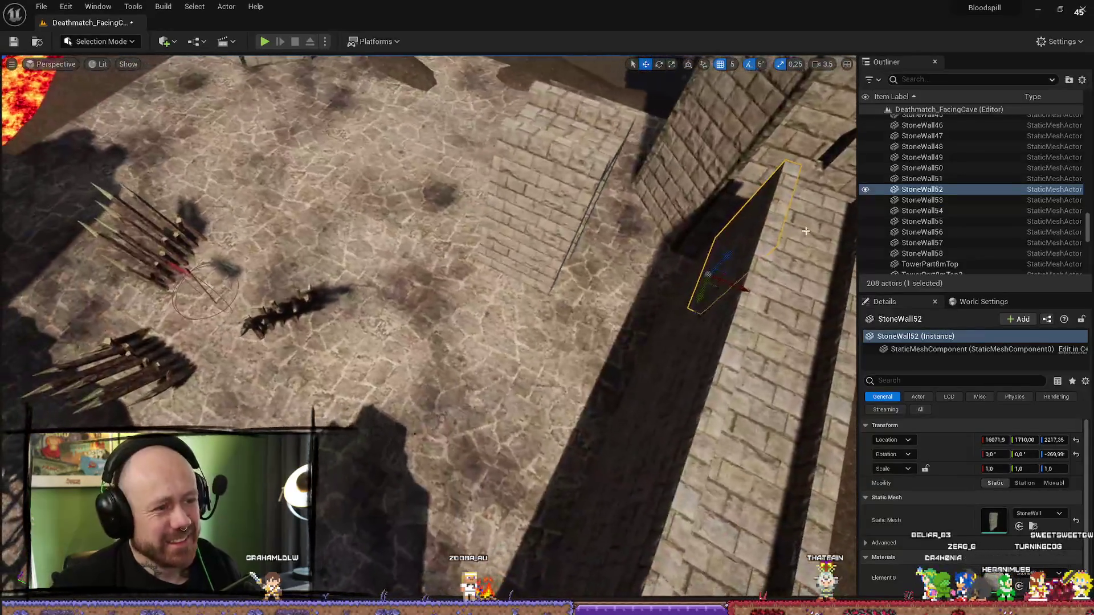
pyautogui.keyDown('ctrl'); pyautogui.click(735, 250); pyautogui.keyUp('ctrl')
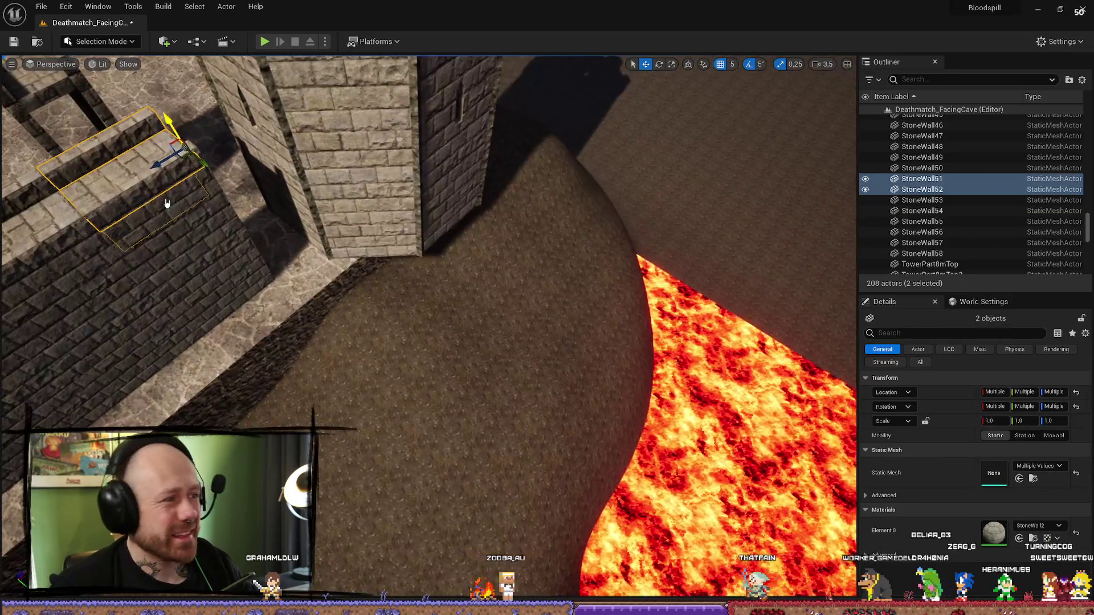
pyautogui.click(228, 270)
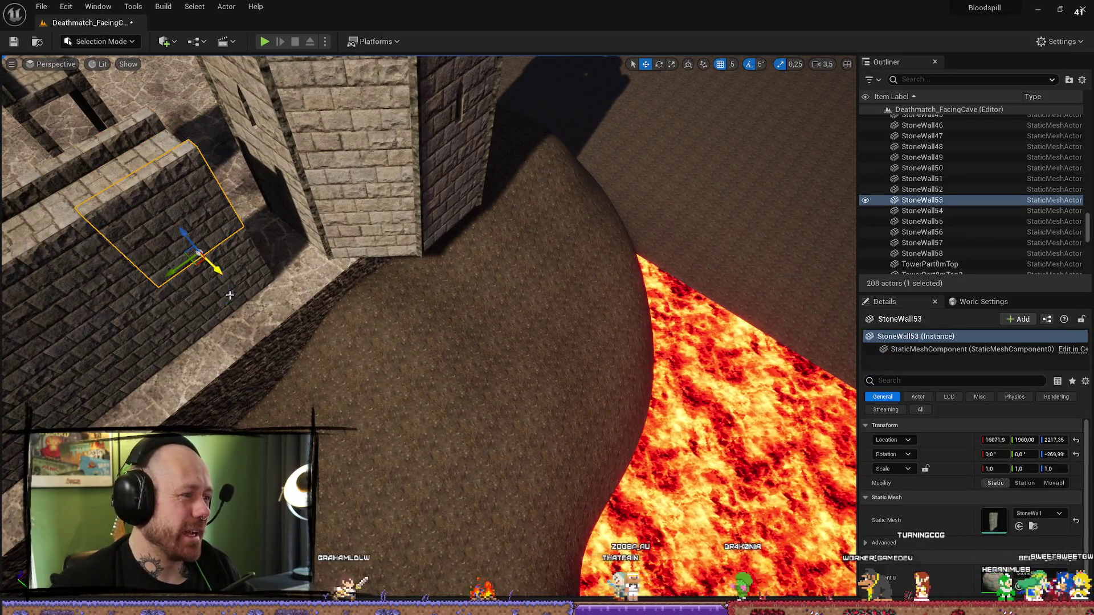
pyautogui.keyDown('ctrl'); pyautogui.click(85, 319); pyautogui.keyUp('ctrl')
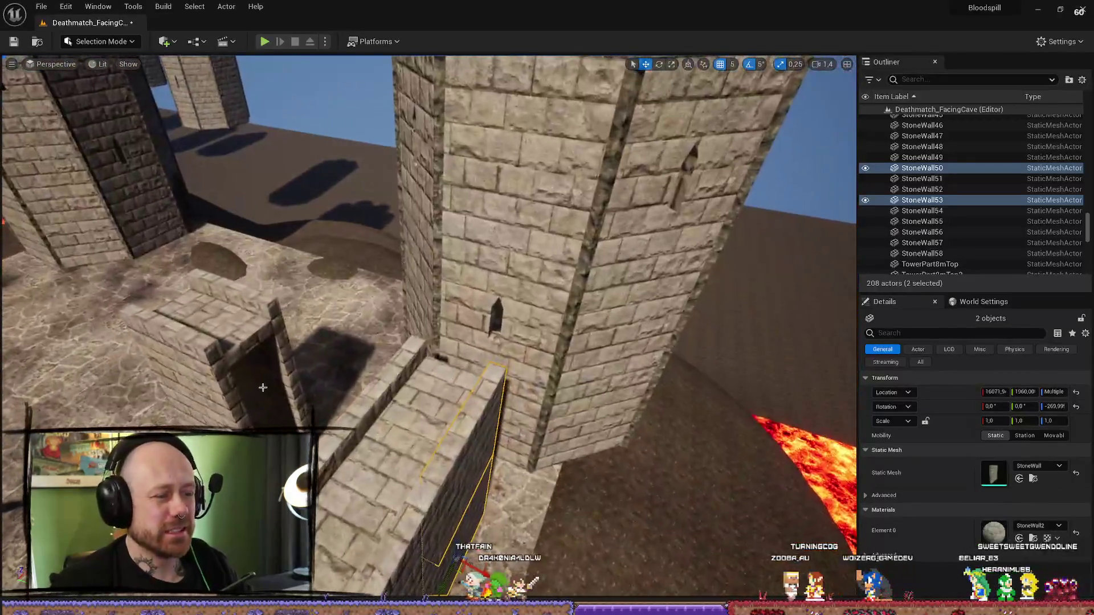
pyautogui.keyDown('ctrl'); pyautogui.click(445, 399); pyautogui.keyUp('ctrl')
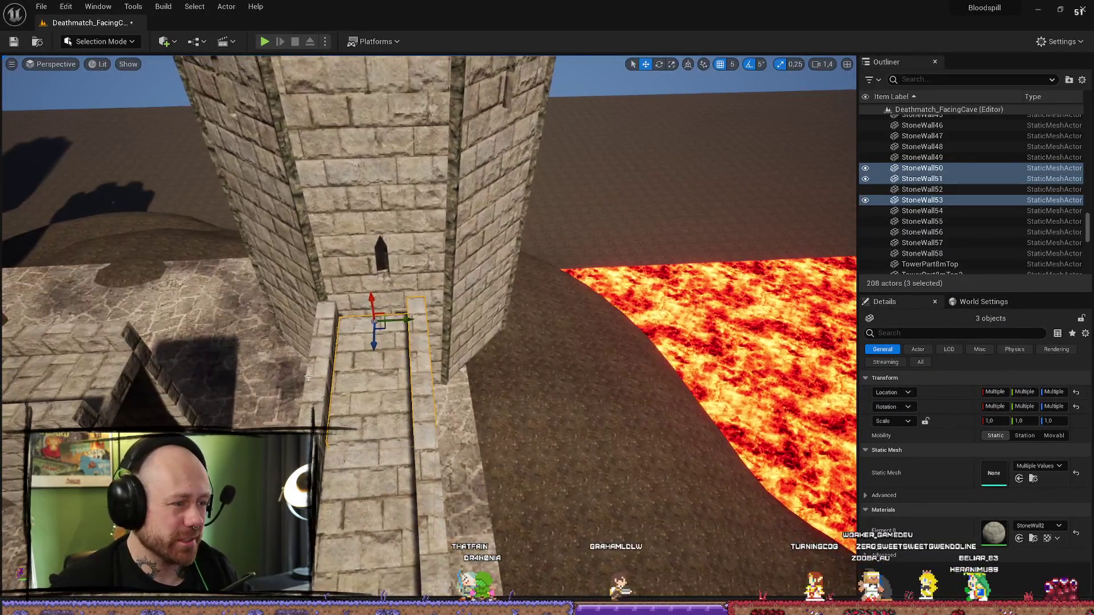
pyautogui.keyDown('ctrl'); pyautogui.click(405, 410); pyautogui.keyUp('ctrl')
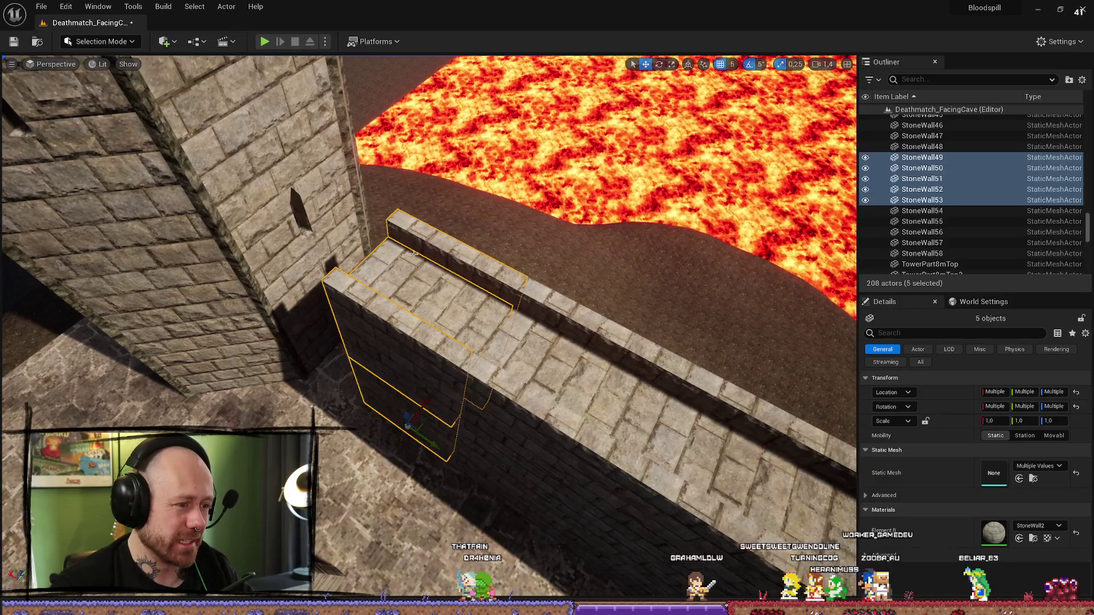
# - Inspect the wall gaps from Top and perspective views, then select the big castle tower
pyautogui.hotkey('alt', 'j')
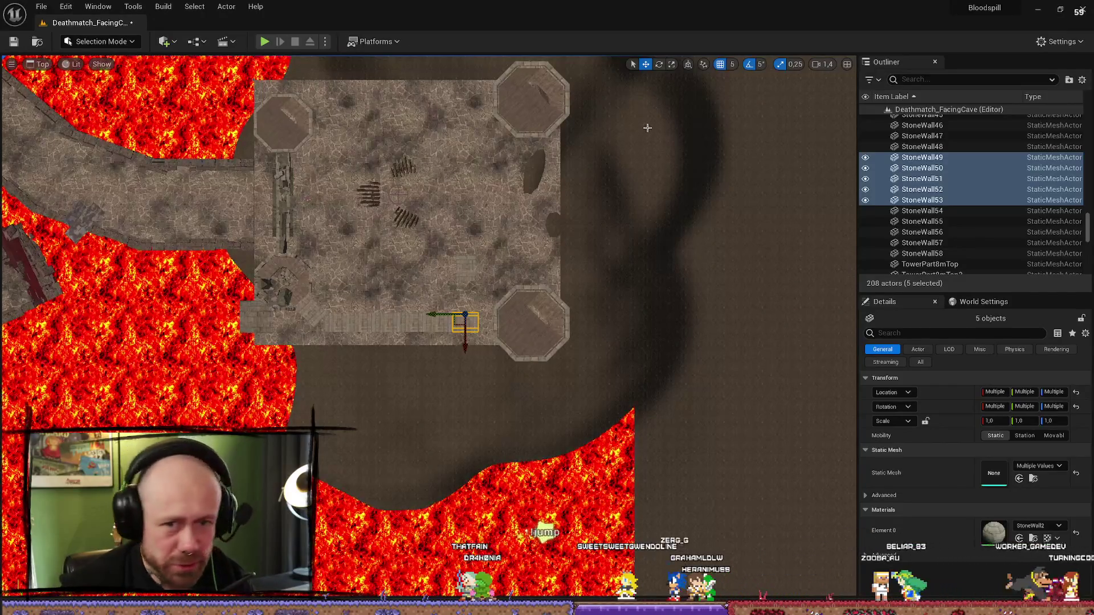
pyautogui.hotkey('alt', 'g')
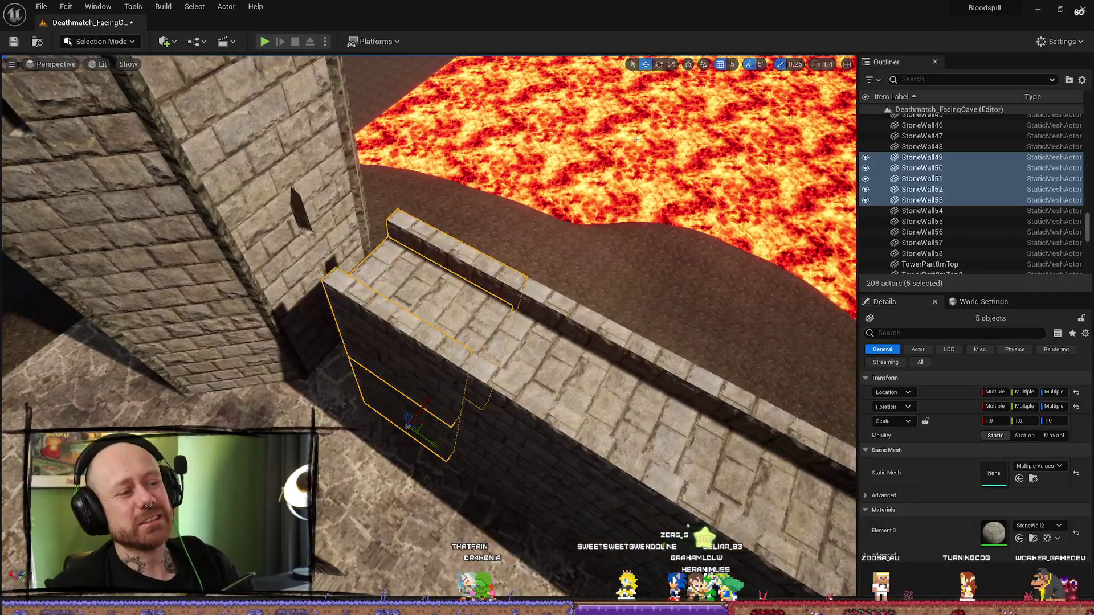
pyautogui.moveTo(541, 124)
pyautogui.mouseDown()
pyautogui.moveTo(490, 144)
pyautogui.moveTo(503, 226)
pyautogui.mouseUp()
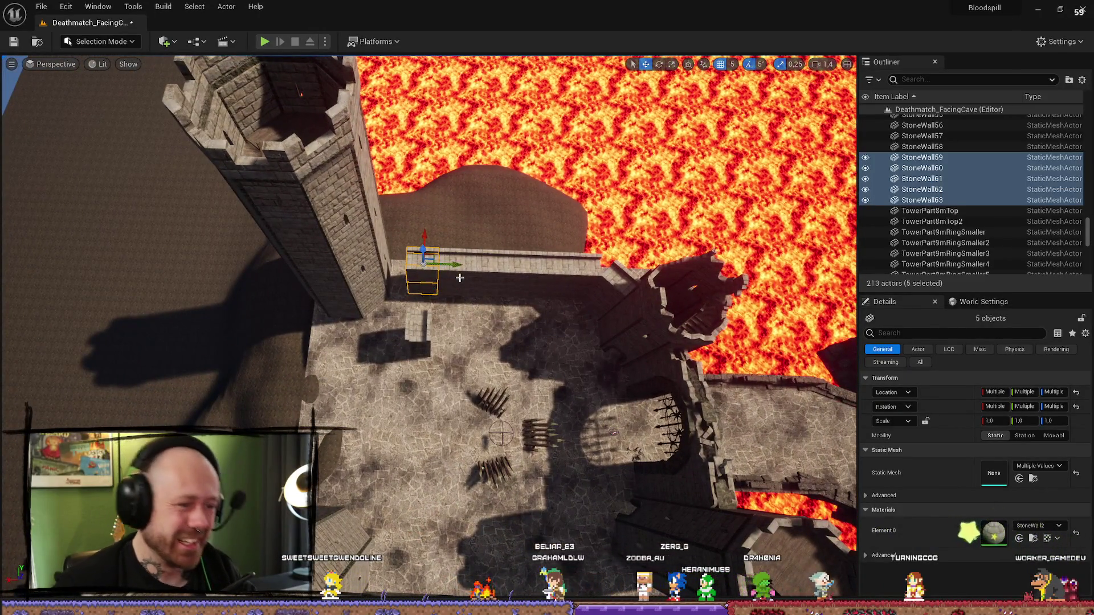
pyautogui.scroll(8, 500, 434)
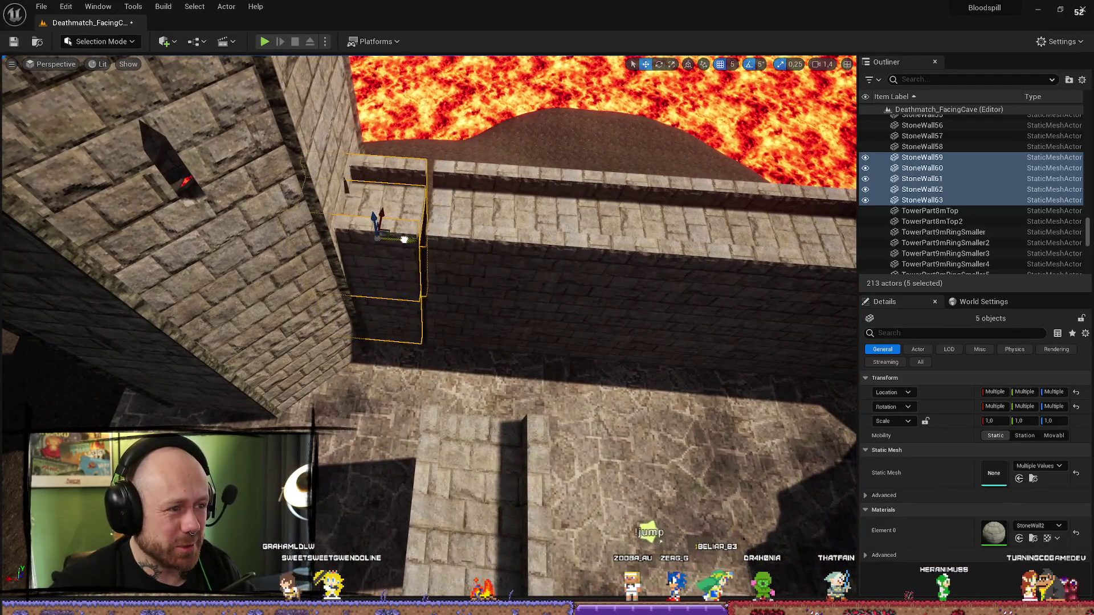
pyautogui.scroll(6, 408, 240)
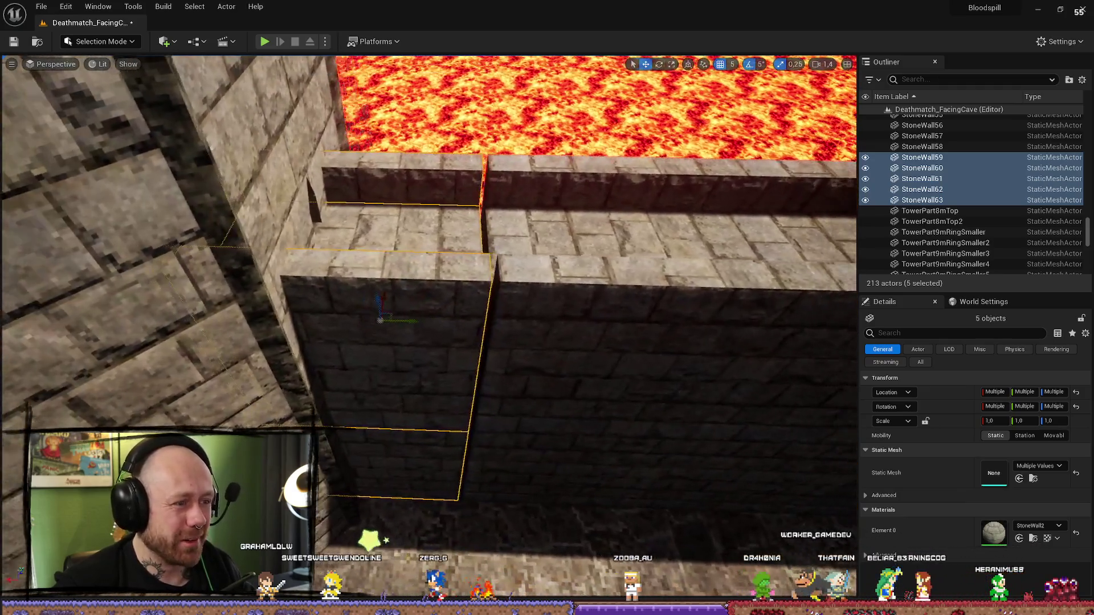
pyautogui.moveTo(404, 312); pyautogui.dragTo(421, 307)
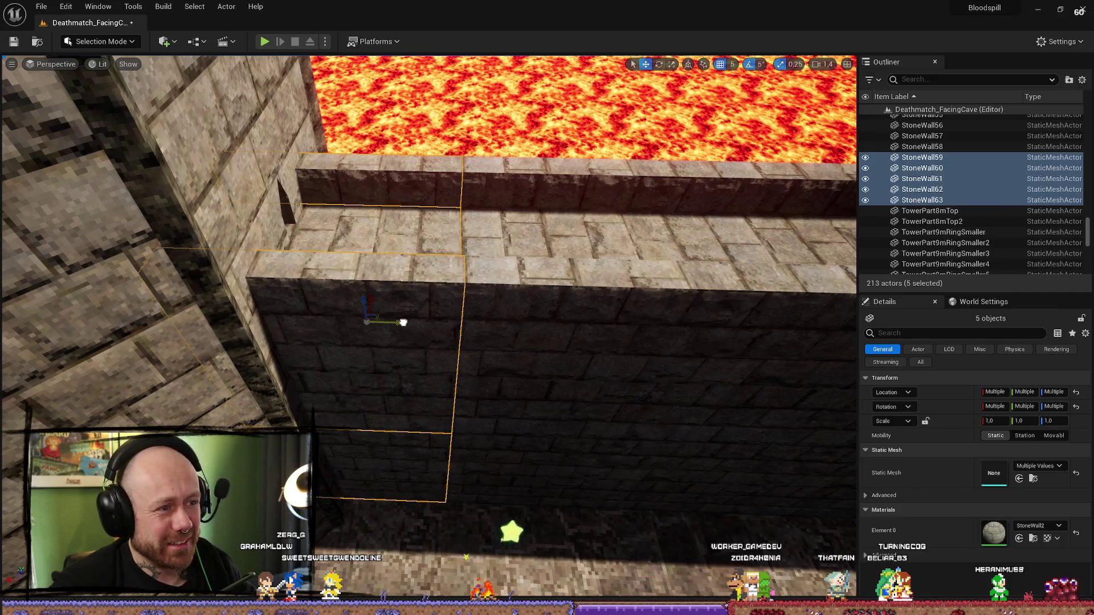
pyautogui.moveTo(386, 317)
pyautogui.mouseDown()
pyautogui.moveTo(397, 350)
pyautogui.moveTo(398, 336)
pyautogui.moveTo(371, 342)
pyautogui.moveTo(439, 424)
pyautogui.moveTo(452, 388)
pyautogui.mouseUp()
pyautogui.click(397, 350)
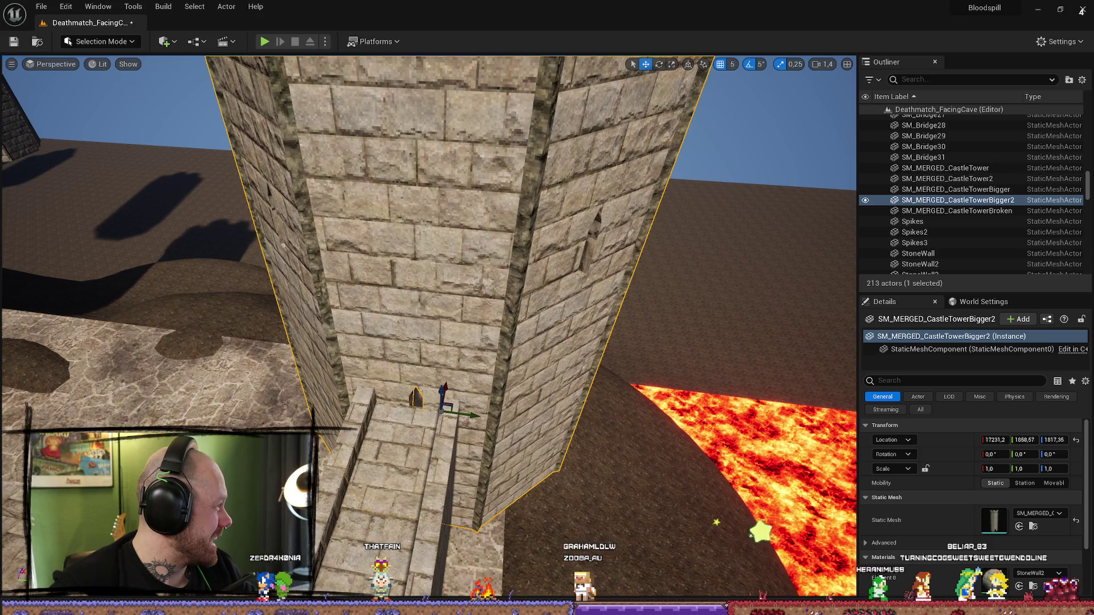
# - In the browser, pause the video and search YouTube for 'one piece lao g says g'
pyautogui.hotkey('alt', 'Tab')
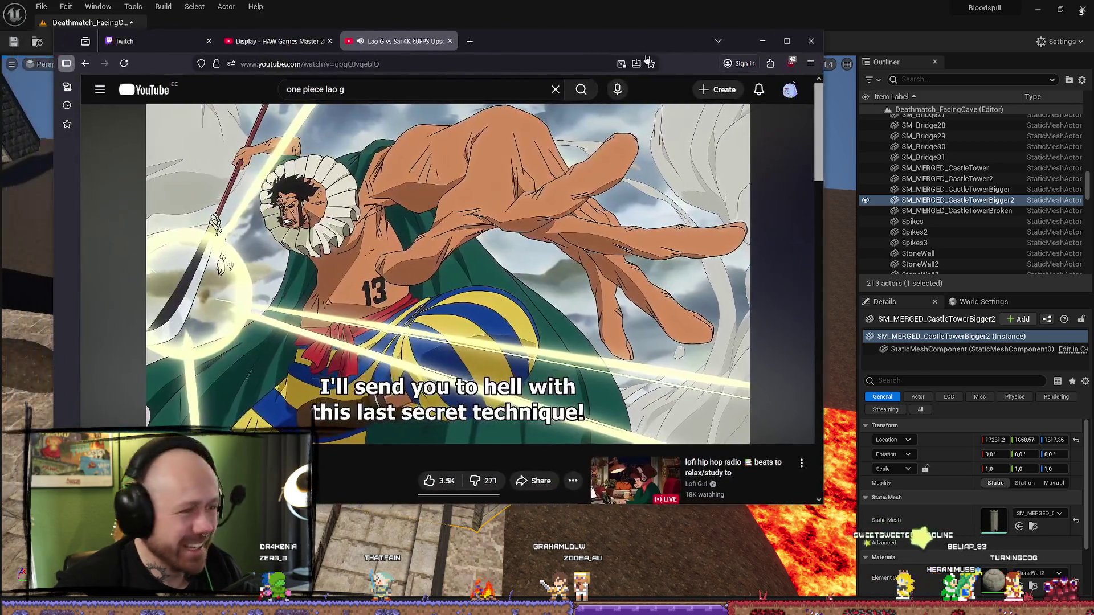
pyautogui.press('space')
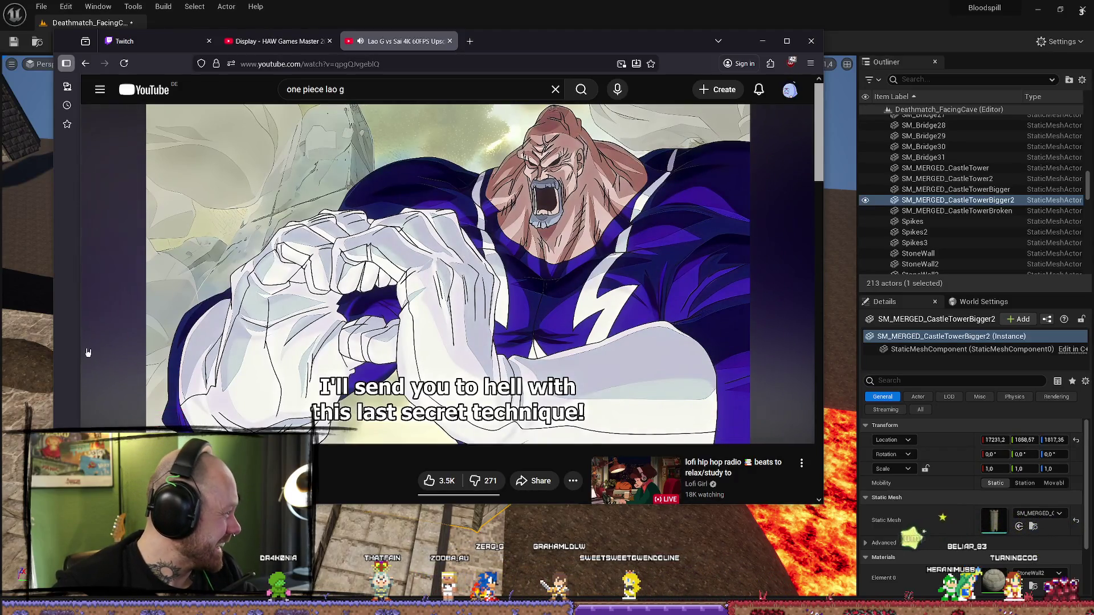
pyautogui.press('space')
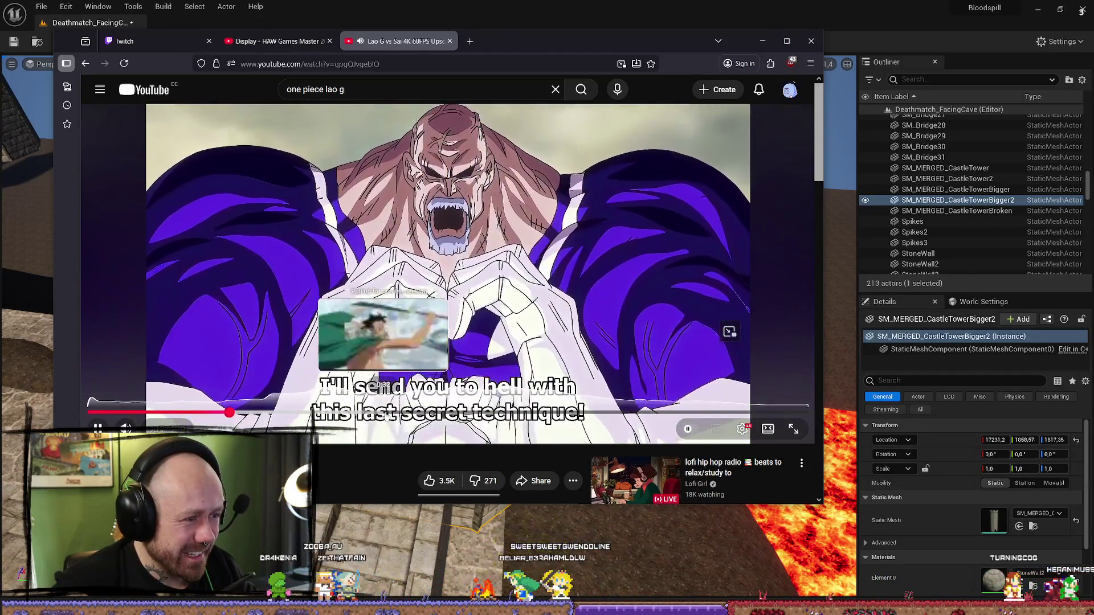
pyautogui.press('space')
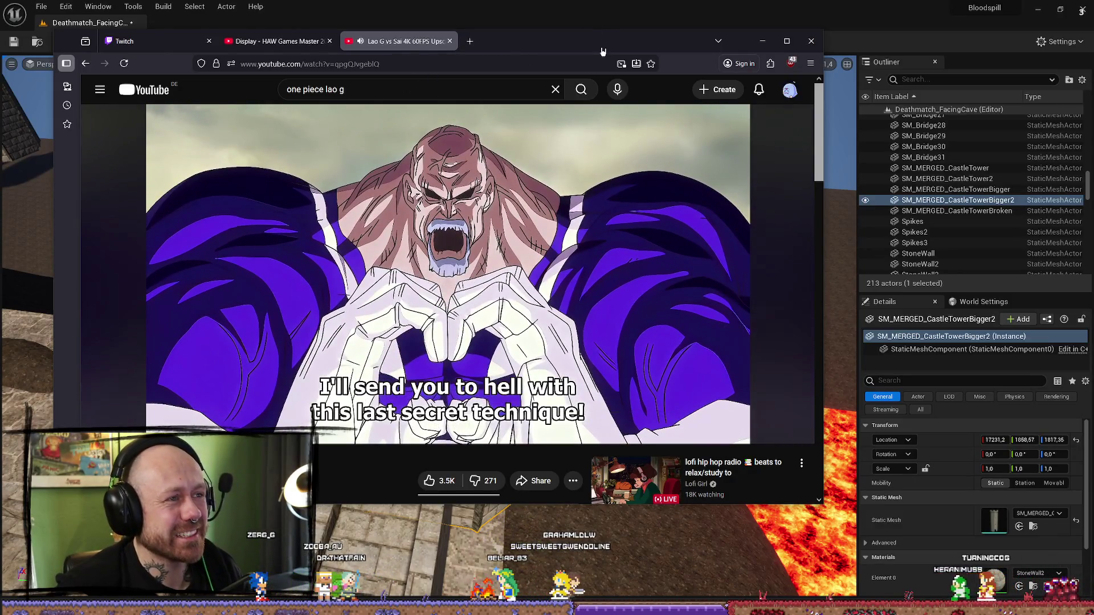
pyautogui.click(410, 92)
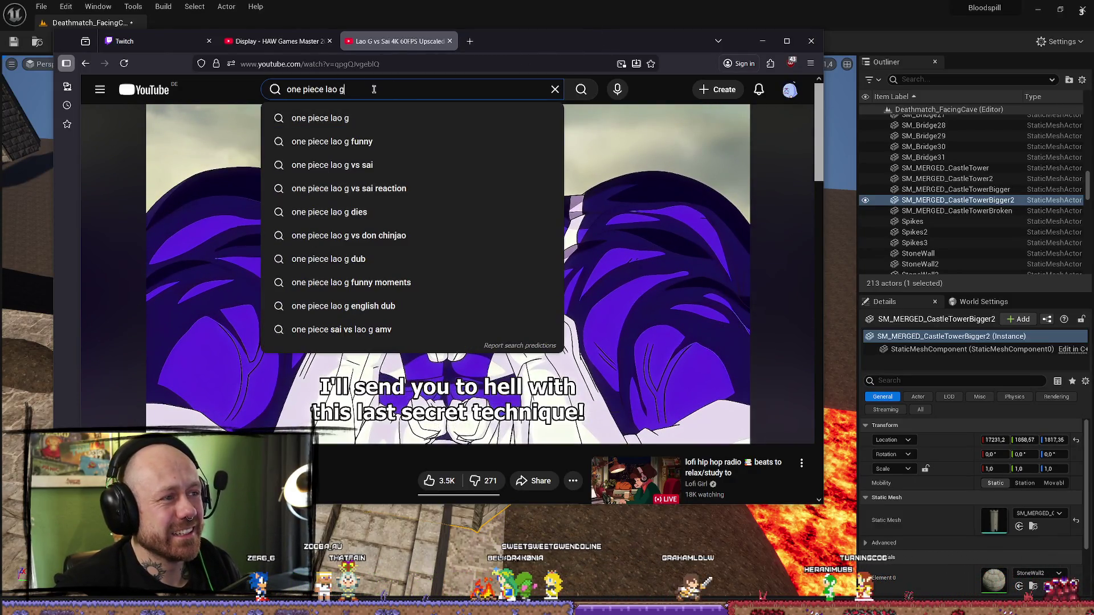
pyautogui.write(' say')
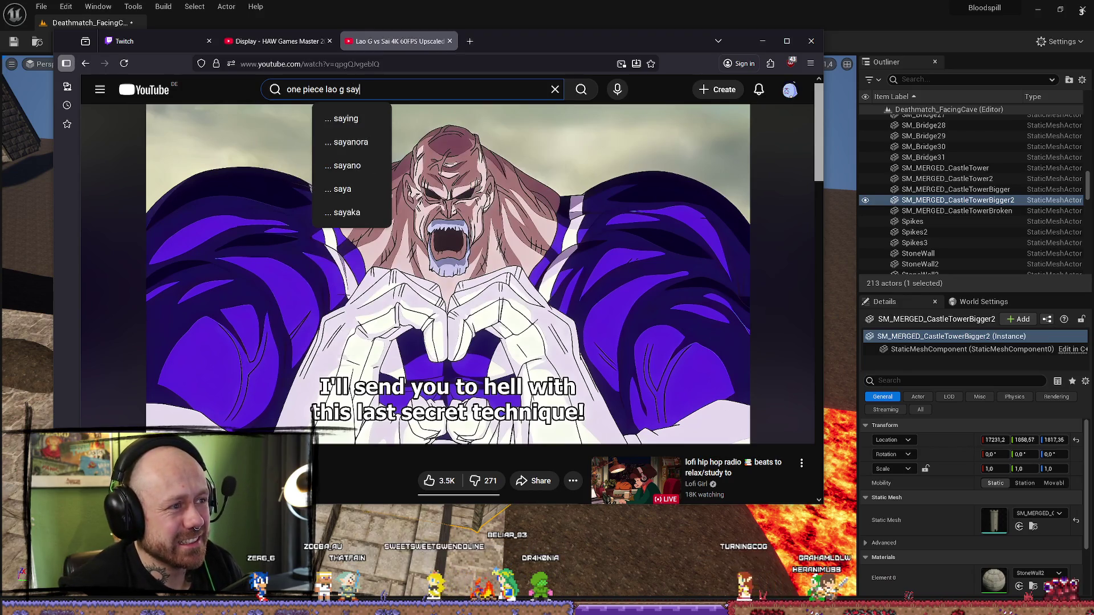
pyautogui.write('s g')
pyautogui.press('Return')
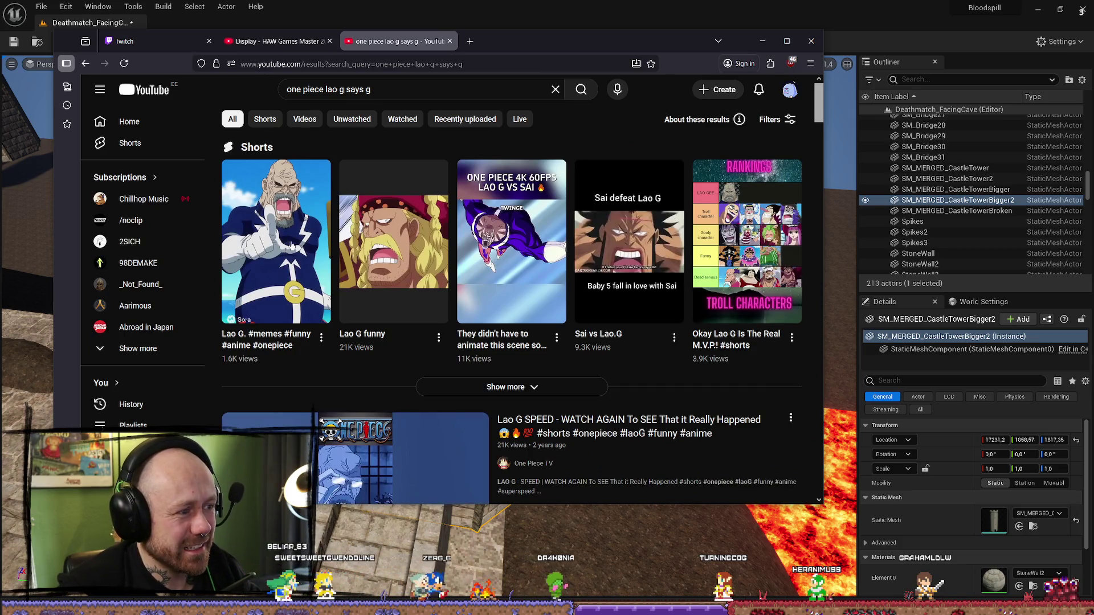
# - Open the first Lao G short, go back to the results, then return to the editor
pyautogui.click(290, 245)
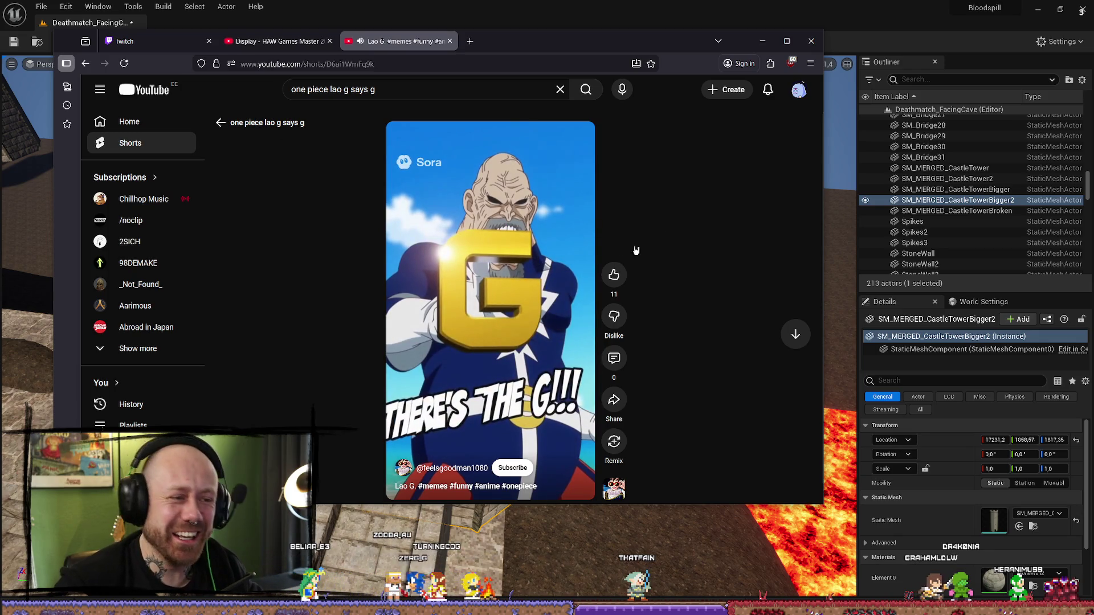
pyautogui.hotkey('alt', 'Left')
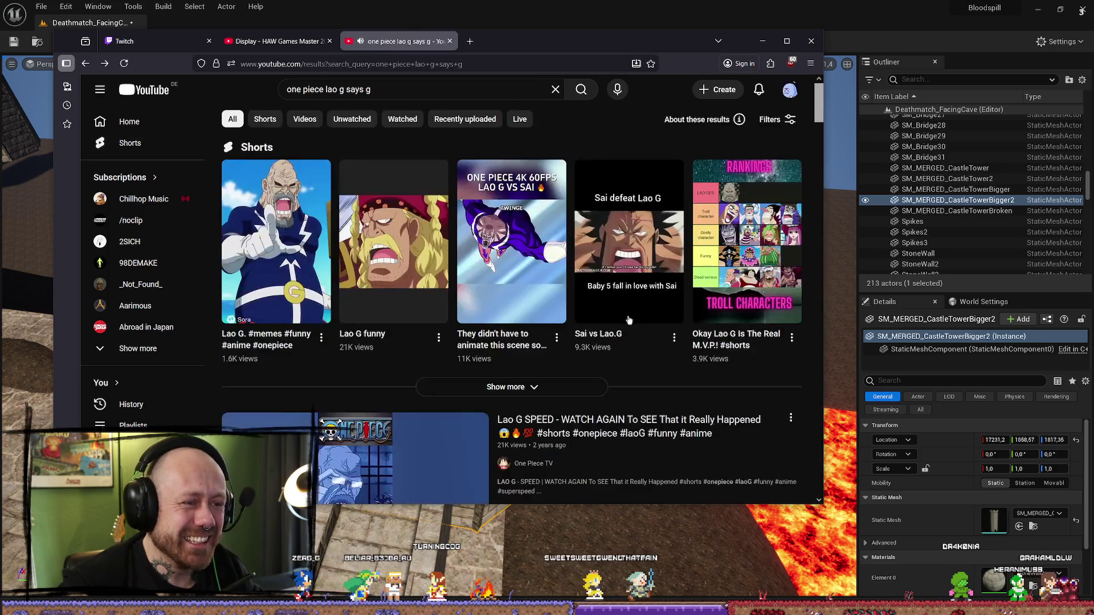
pyautogui.scroll(-2, 659, 241)
pyautogui.scroll(2, 659, 240)
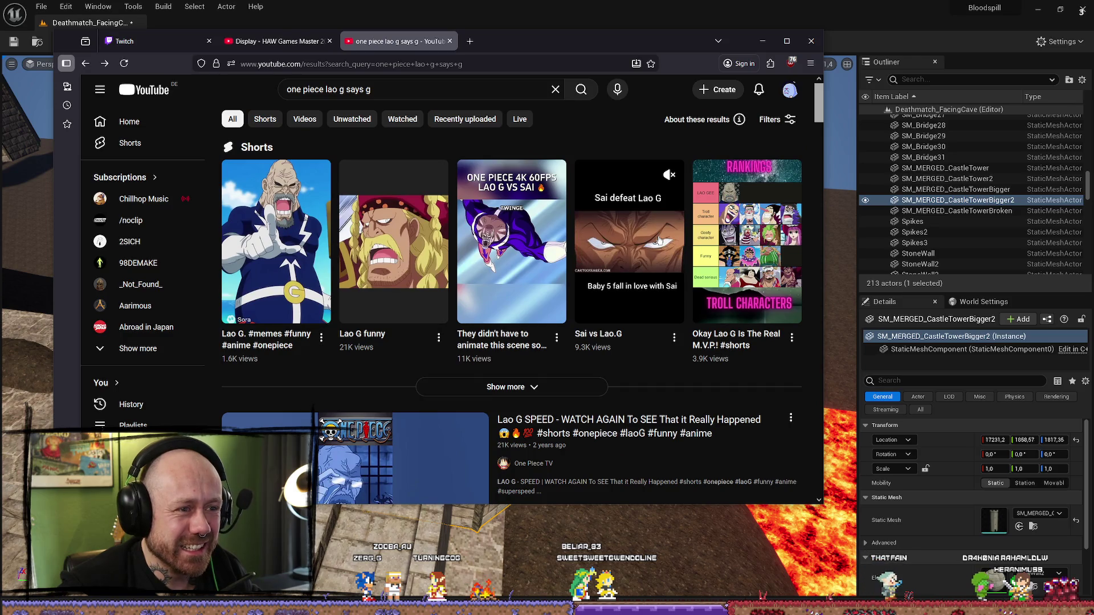
pyautogui.hotkey('alt', 'Tab')
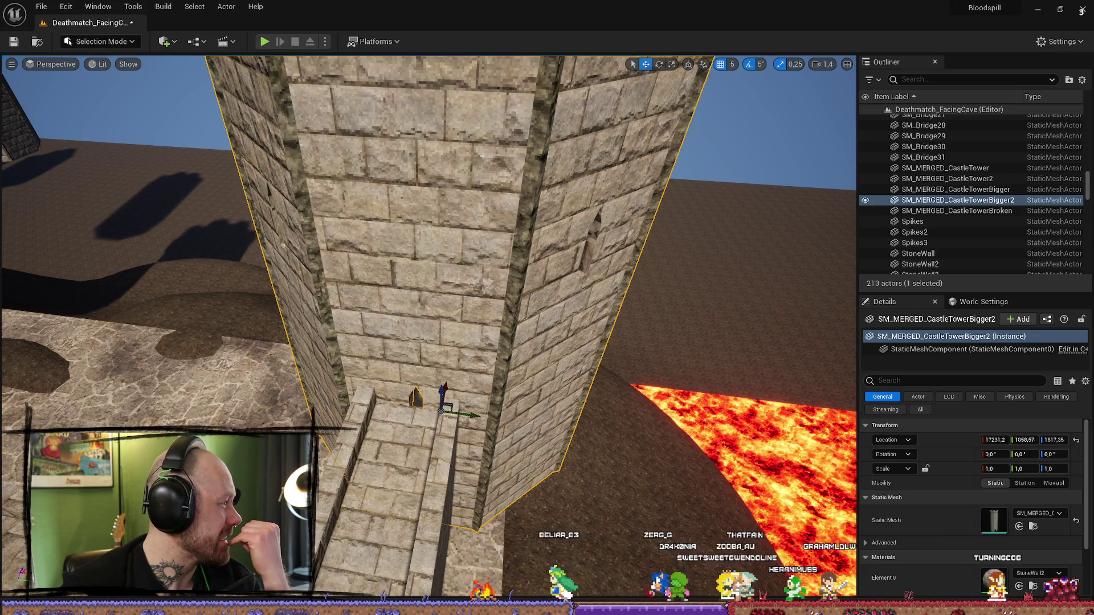
# - Bring the browser playing the Lao G vs Komandan Kurcaci clip back in front of the editor
pyautogui.hotkey('alt', 'Tab')
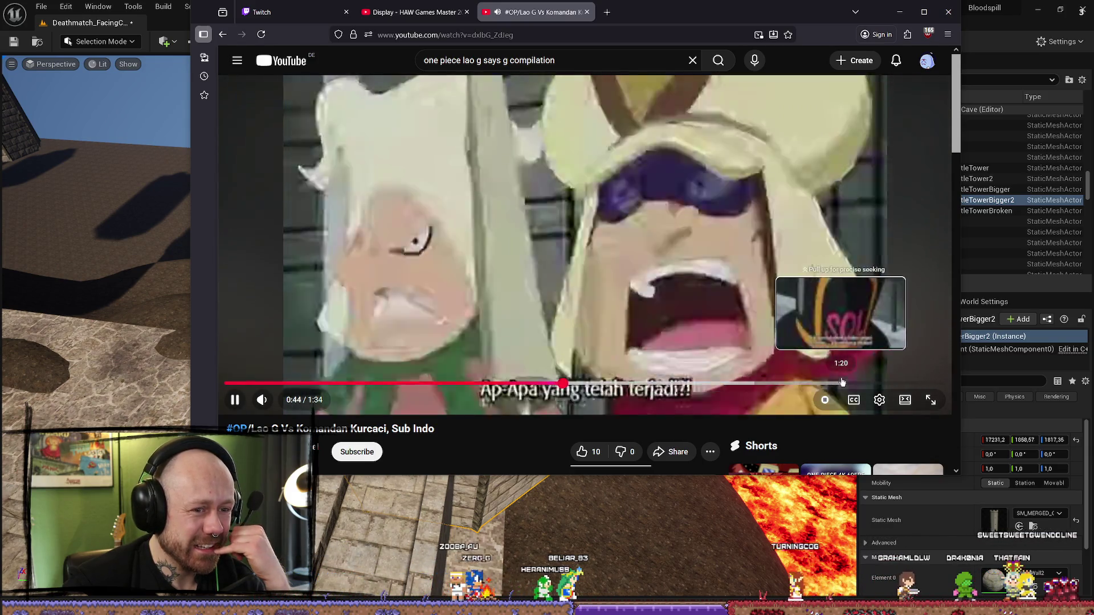
# - Pause the Lao G video, close its tab, and minimize Firefox to show the castle level
pyautogui.press('space')
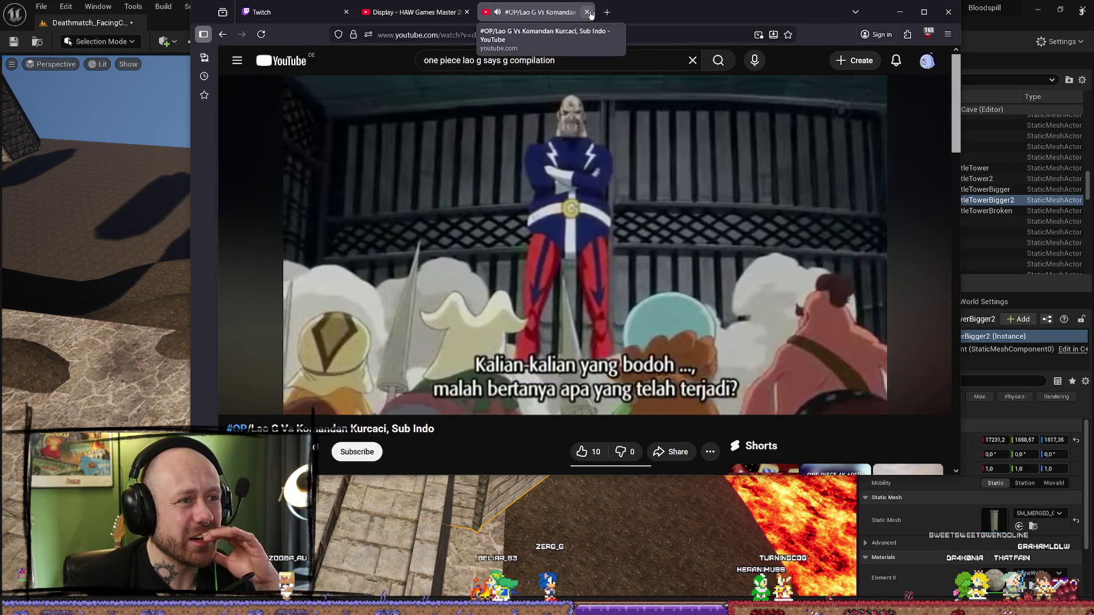
pyautogui.click(587, 12)
pyautogui.click(899, 12)
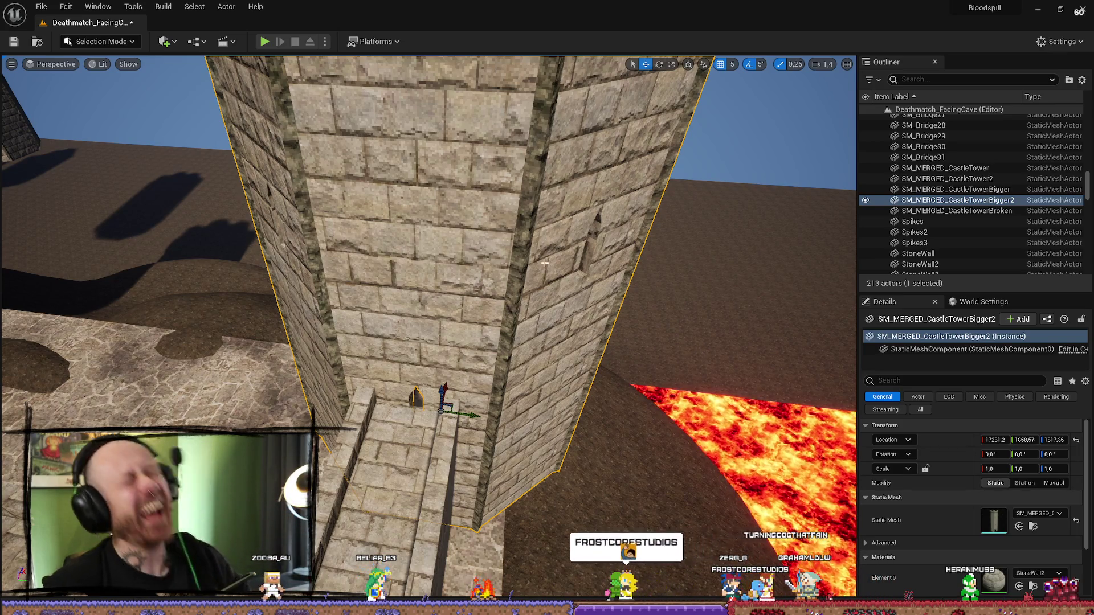
pyautogui.scroll(3, 419, 389)
pyautogui.scroll(-3, 515, 347)
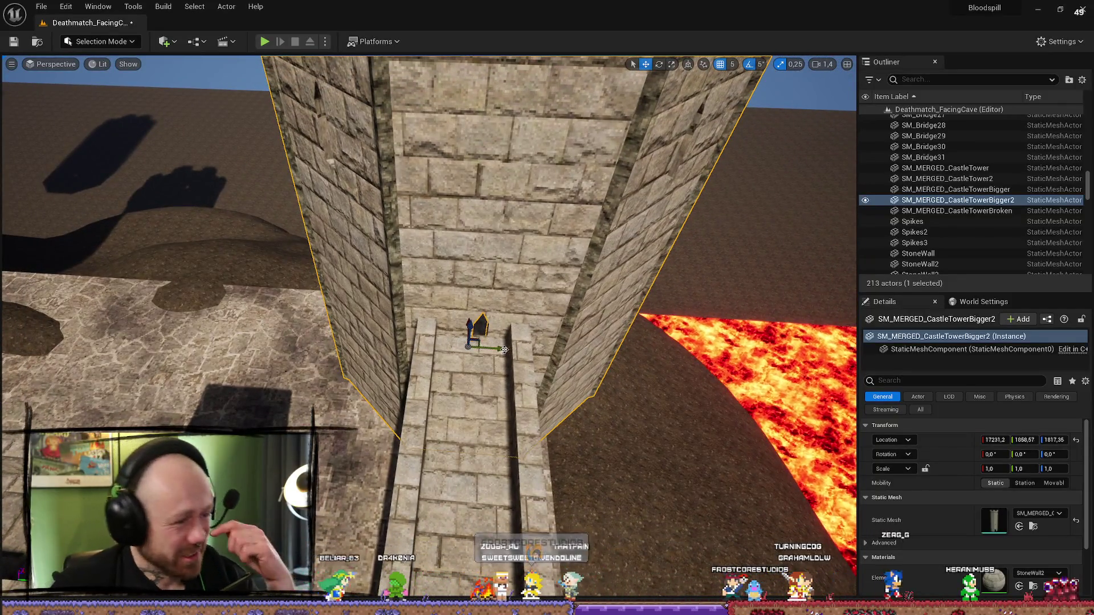
pyautogui.scroll(2, 504, 349)
pyautogui.moveTo(499, 348); pyautogui.dragTo(386, 423)
pyautogui.click(387, 423)
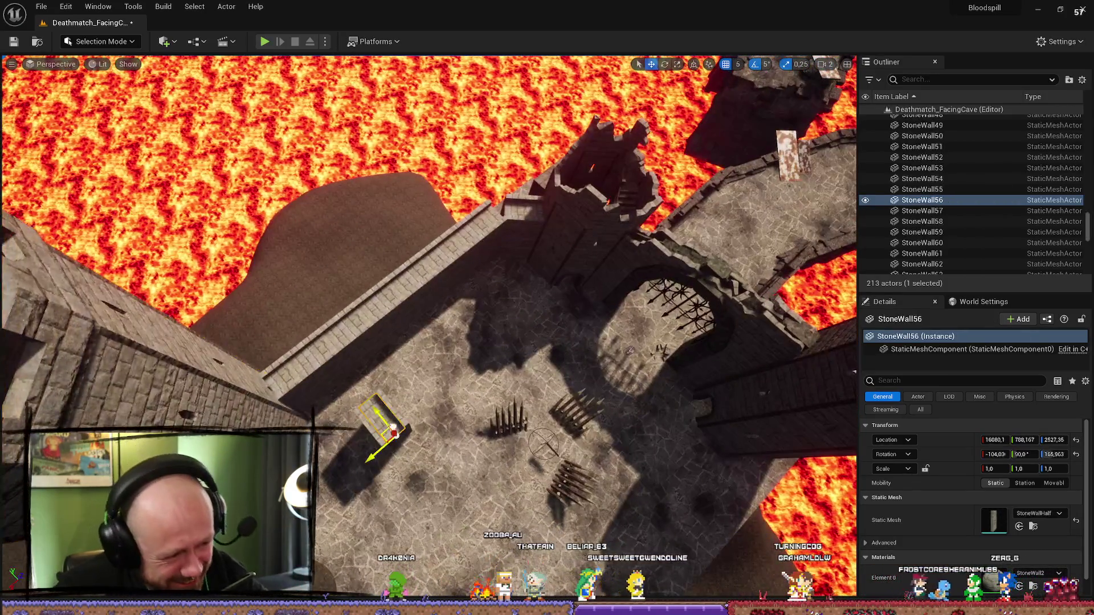
pyautogui.press('f')
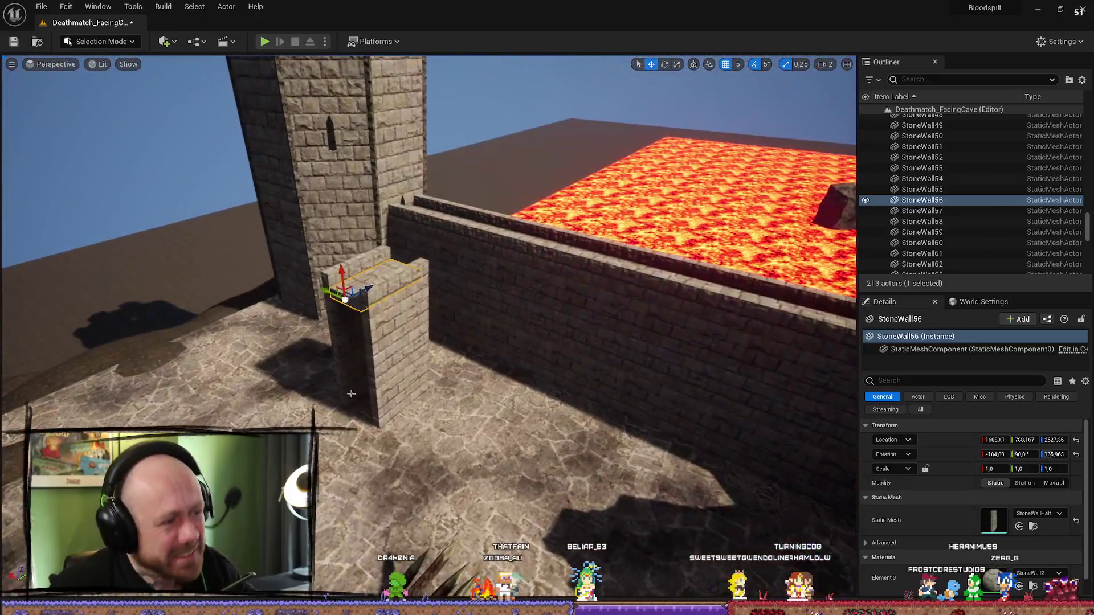
pyautogui.click(411, 369)
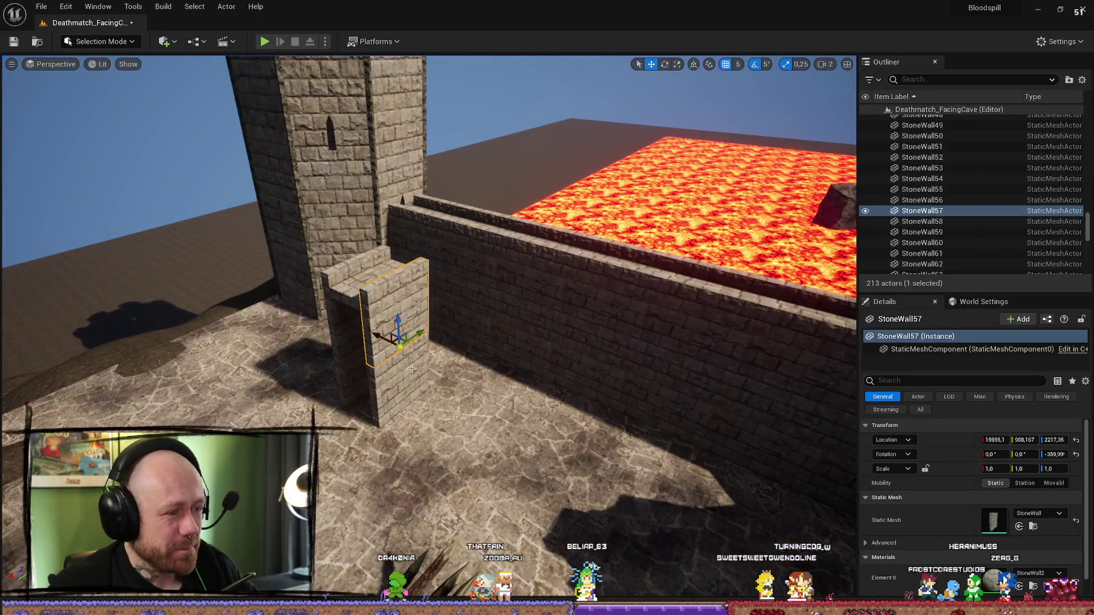
pyautogui.keyDown('ctrl'); pyautogui.click(400, 376); pyautogui.keyUp('ctrl')
pyautogui.keyDown('ctrl'); pyautogui.click(332, 304); pyautogui.keyUp('ctrl')
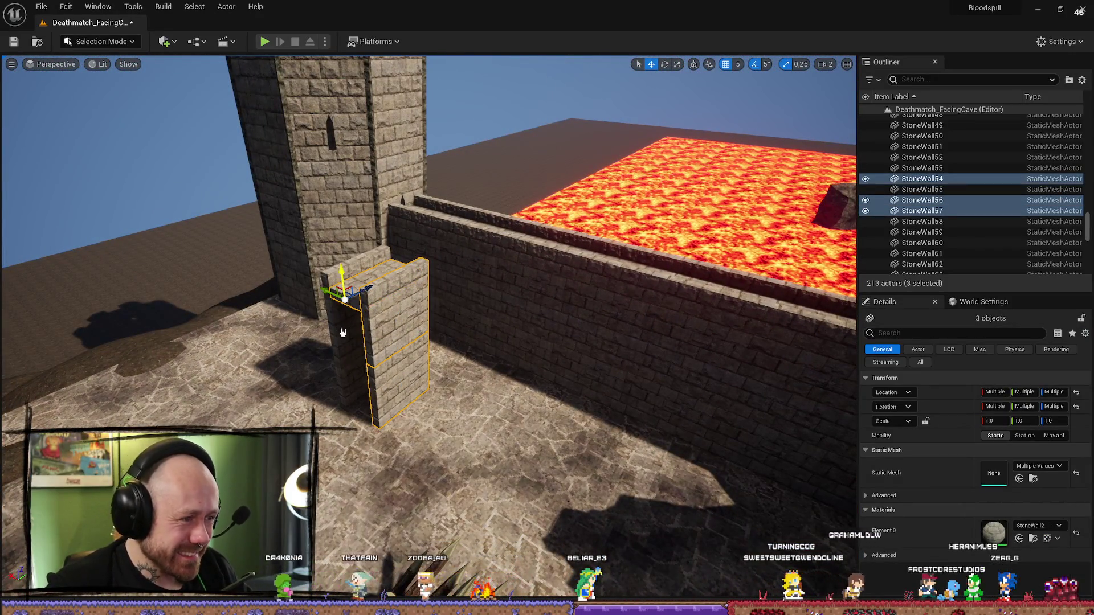
pyautogui.moveTo(366, 318)
pyautogui.mouseDown()
pyautogui.moveTo(410, 288)
pyautogui.moveTo(326, 480)
pyautogui.moveTo(384, 452)
pyautogui.moveTo(366, 430)
pyautogui.moveTo(342, 456)
pyautogui.moveTo(323, 530)
pyautogui.moveTo(353, 439)
pyautogui.moveTo(397, 401)
pyautogui.mouseUp()
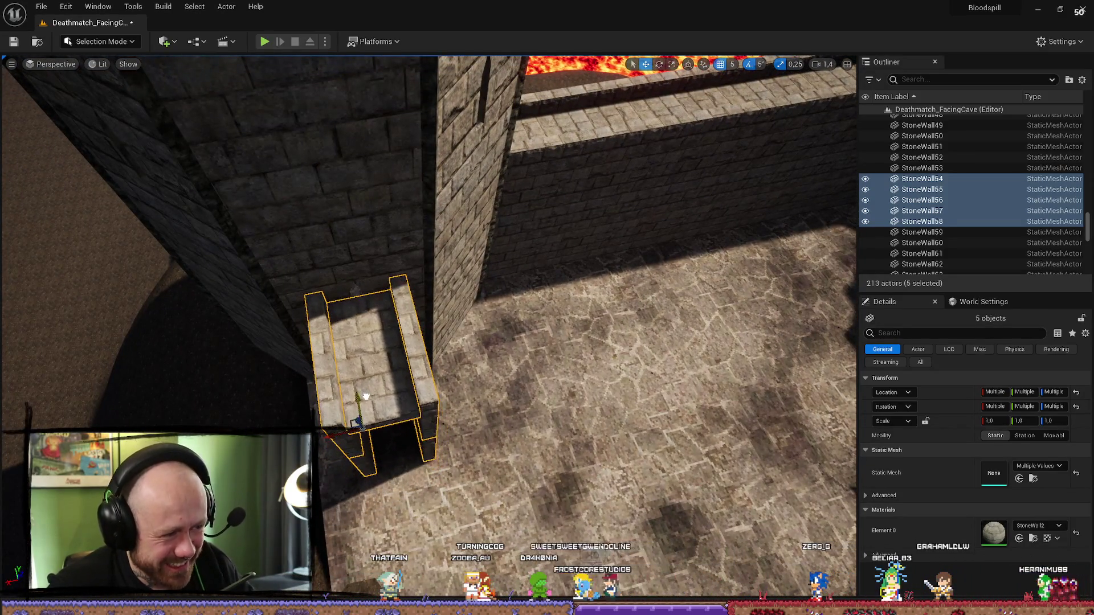
pyautogui.moveTo(370, 383)
pyautogui.mouseDown()
pyautogui.moveTo(342, 407)
pyautogui.moveTo(393, 405)
pyautogui.mouseUp()
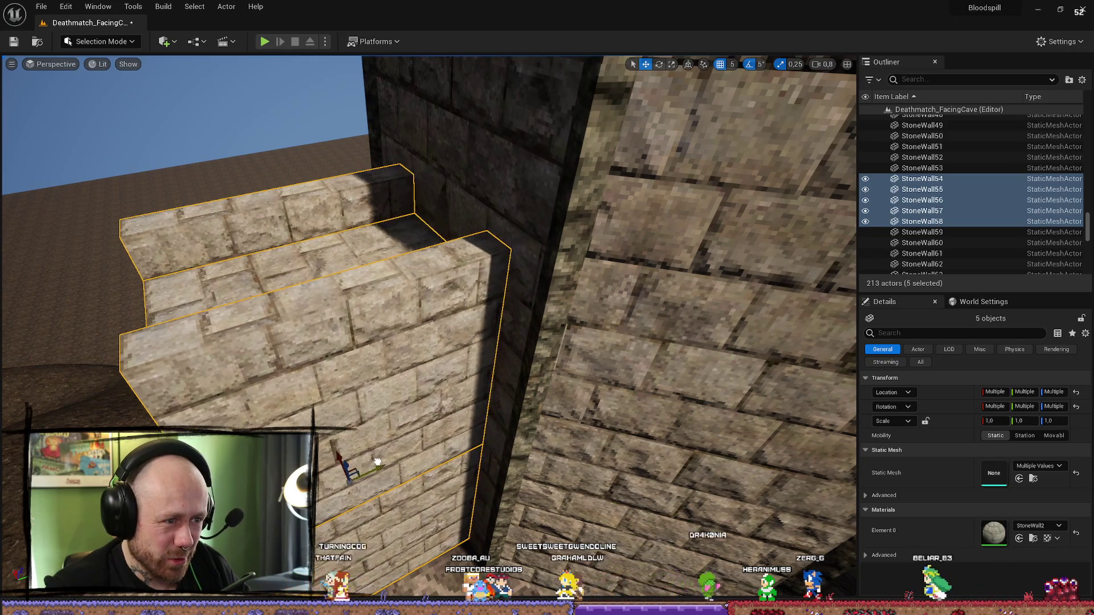
pyautogui.moveTo(378, 463); pyautogui.dragTo(348, 447)
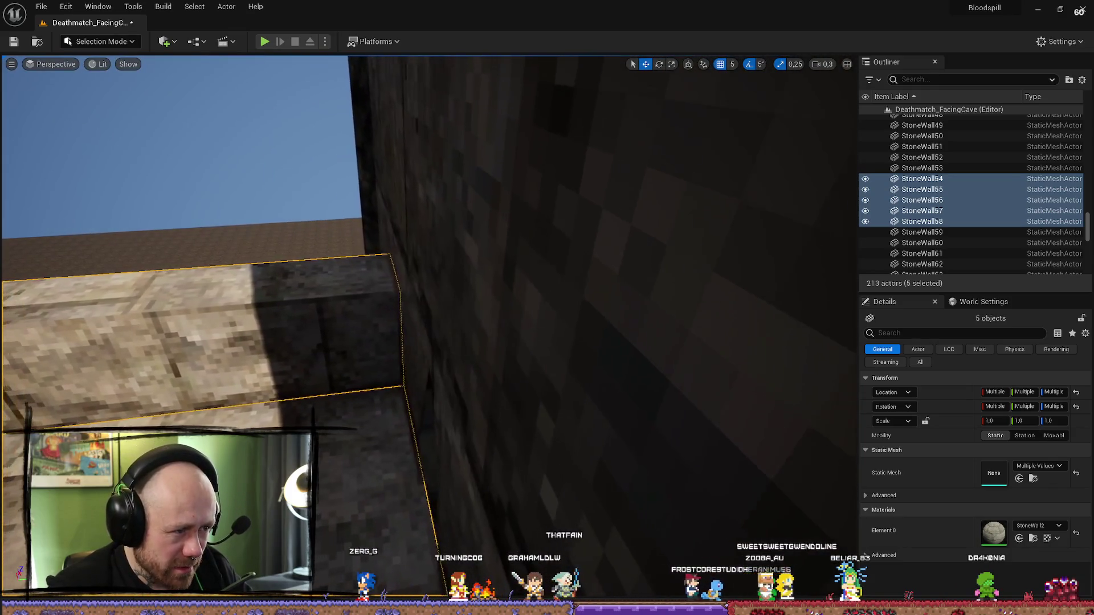
pyautogui.moveTo(393, 353); pyautogui.dragTo(393, 352)
pyautogui.click(412, 297)
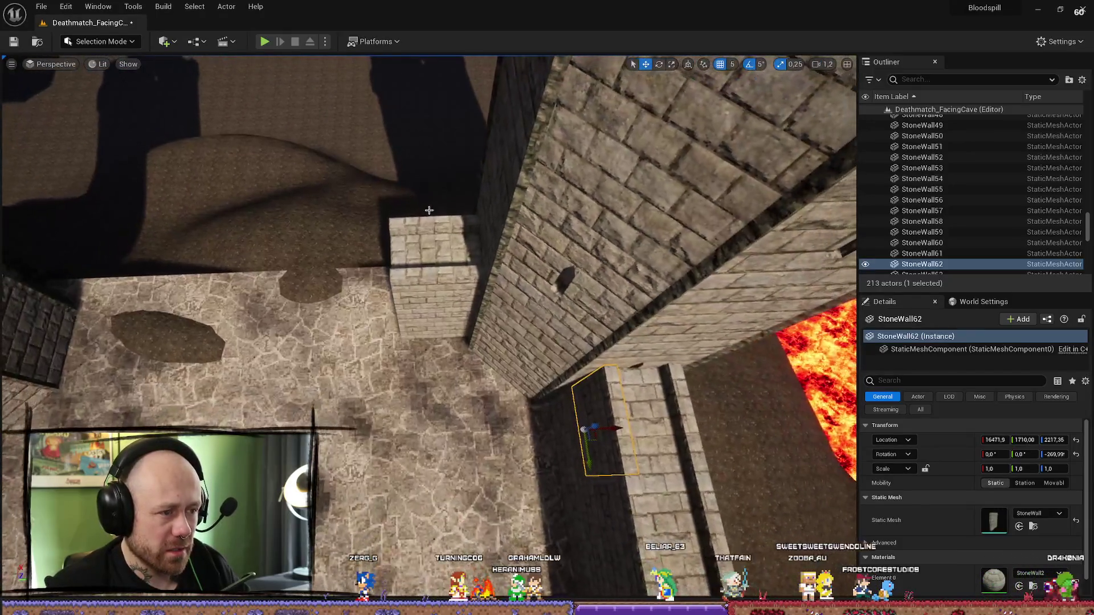
# - Duplicate a set of five stone wall pieces near the corner tower
pyautogui.click(444, 291)
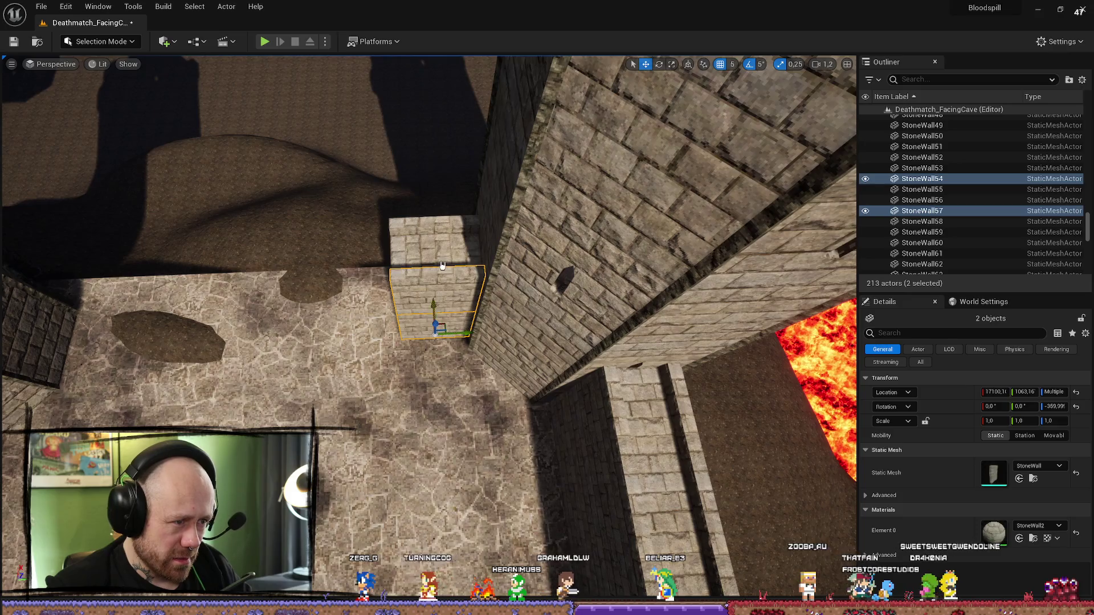
pyautogui.keyDown('ctrl'); pyautogui.click(442, 265); pyautogui.keyUp('ctrl')
pyautogui.moveTo(623, 146); pyautogui.dragTo(623, 147)
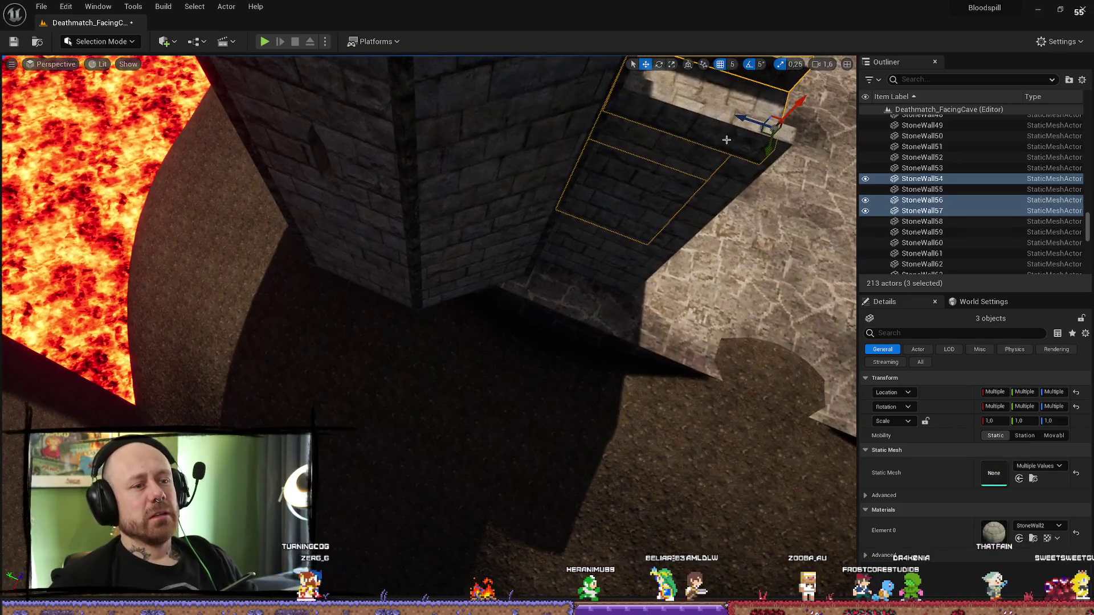
pyautogui.keyDown('ctrl'); pyautogui.click(620, 285); pyautogui.keyUp('ctrl')
pyautogui.keyDown('ctrl'); pyautogui.click(638, 264); pyautogui.keyUp('ctrl')
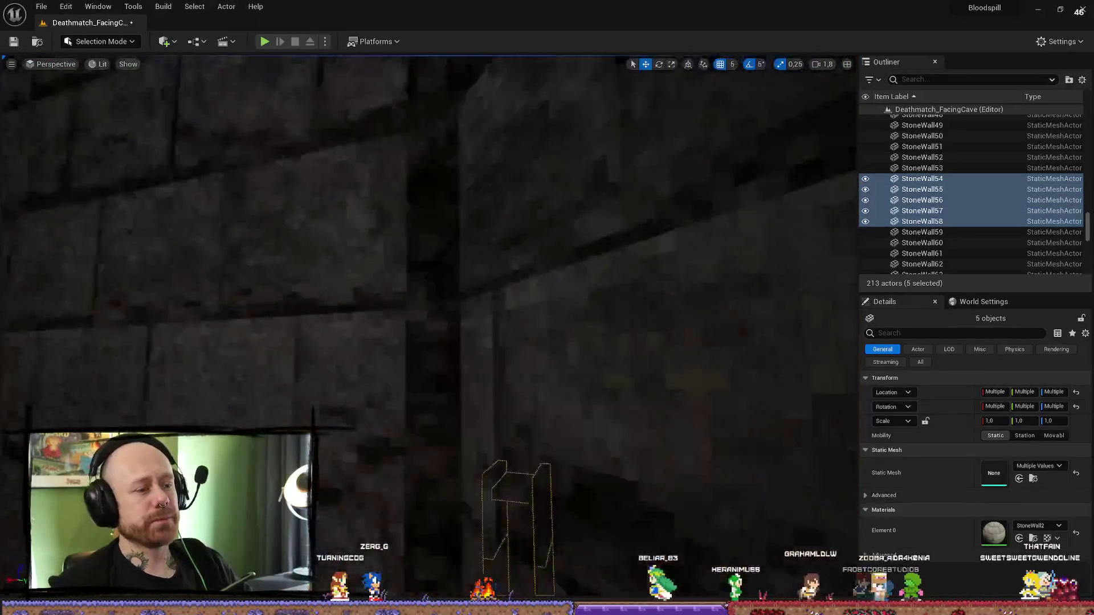
pyautogui.hotkey('ctrl', 'd')
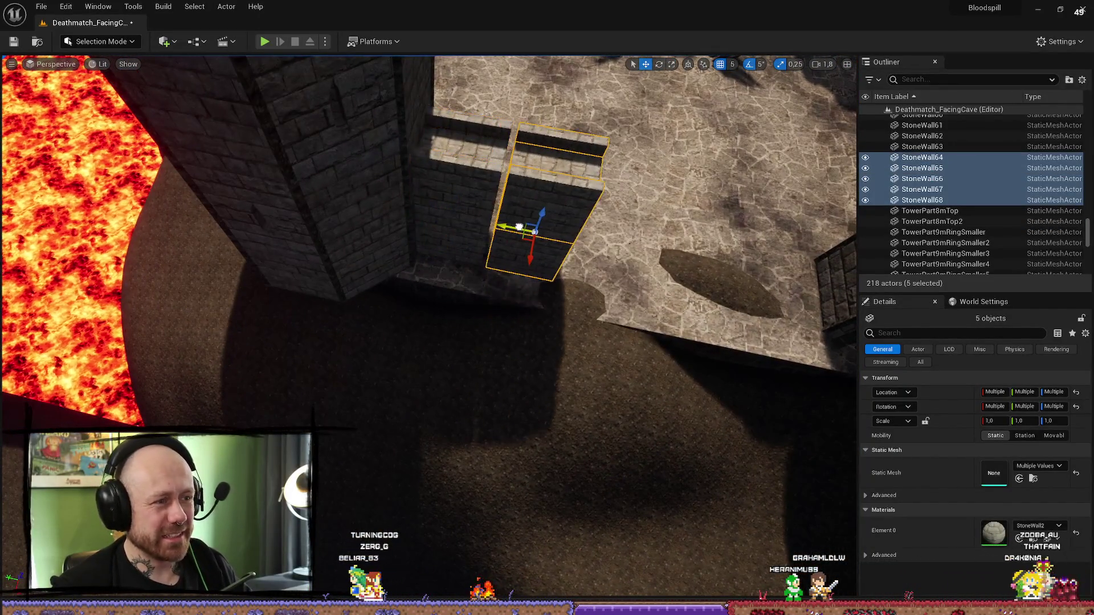
# - Select ten neighbouring stone wall pieces along the castle wall
pyautogui.moveTo(530, 223)
pyautogui.mouseDown()
pyautogui.moveTo(530, 143)
pyautogui.moveTo(489, 171)
pyautogui.moveTo(513, 131)
pyautogui.moveTo(530, 284)
pyautogui.moveTo(508, 287)
pyautogui.mouseUp()
pyautogui.scroll(-5, 409, 272)
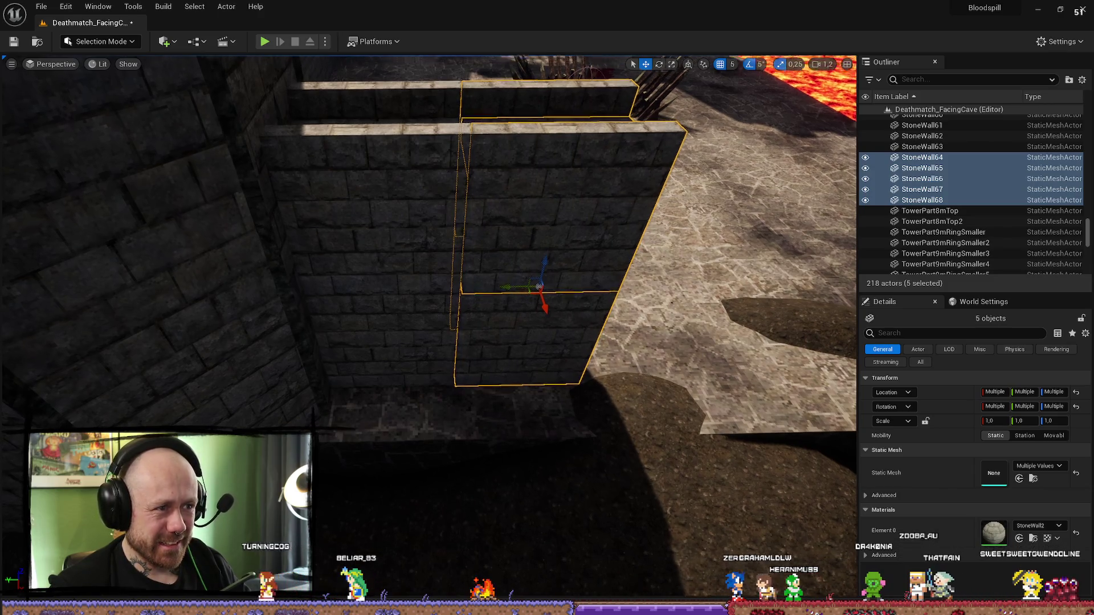
pyautogui.keyDown('ctrl'); pyautogui.click(403, 183); pyautogui.keyUp('ctrl')
pyautogui.keyDown('ctrl'); pyautogui.click(410, 171); pyautogui.keyUp('ctrl')
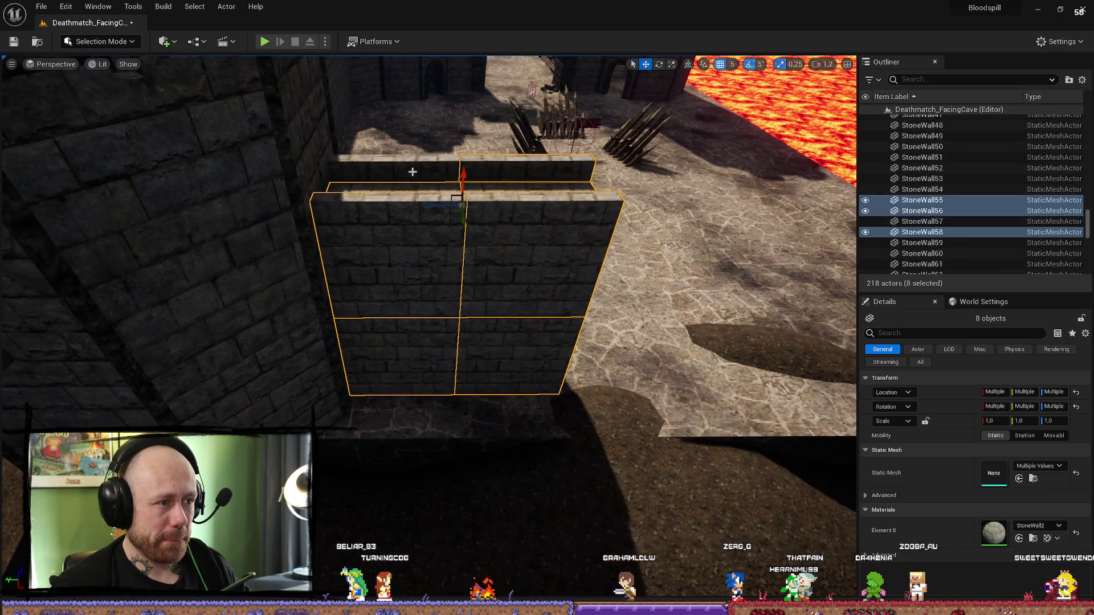
pyautogui.keyDown('ctrl'); pyautogui.click(505, 165); pyautogui.keyUp('ctrl')
pyautogui.press('f')
pyautogui.moveTo(529, 283); pyautogui.dragTo(455, 253)
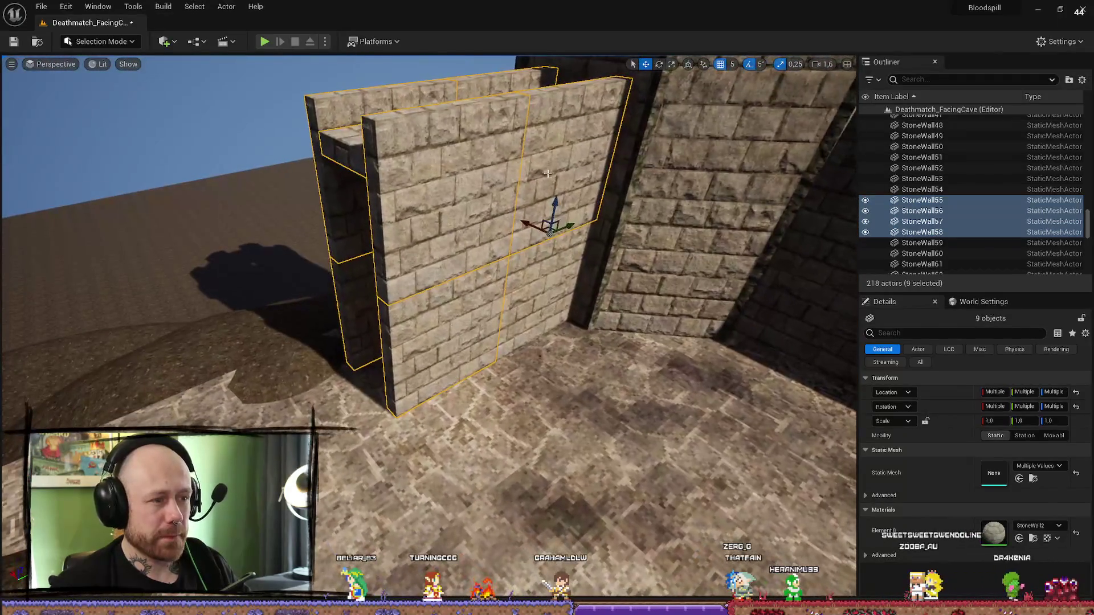
pyautogui.keyDown('ctrl'); pyautogui.click(641, 449); pyautogui.keyUp('ctrl')
pyautogui.press('f')
pyautogui.scroll(-3, 525, 352)
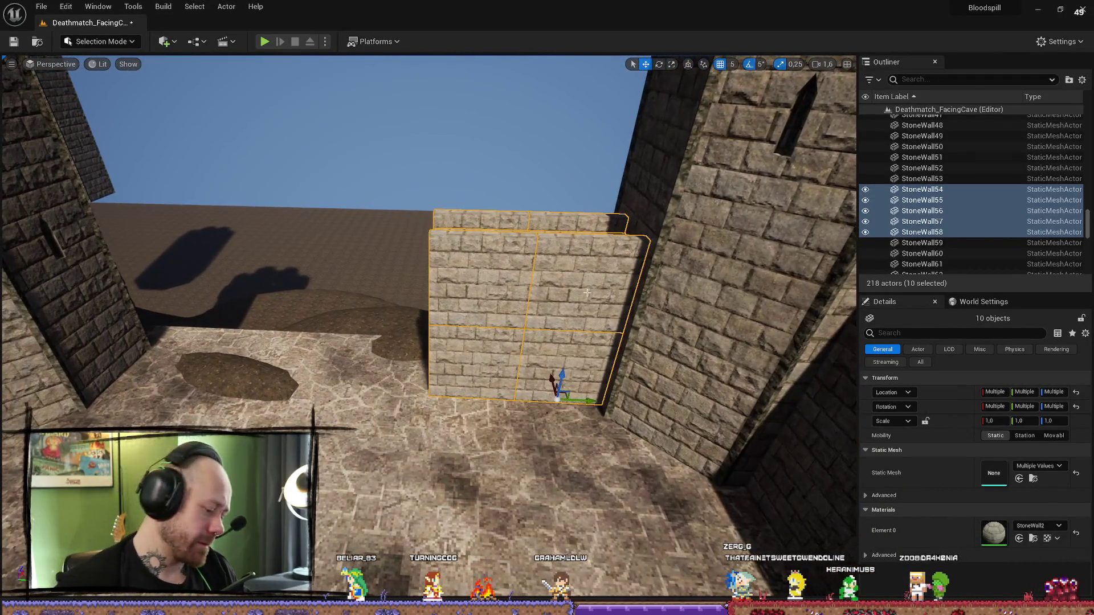
# - Duplicate the ten wall pieces and slide the copies left up against the tower
pyautogui.hotkey('ctrl', 'd')
pyautogui.moveTo(338, 295)
pyautogui.mouseDown()
pyautogui.moveTo(313, 293)
pyautogui.moveTo(315, 276)
pyautogui.moveTo(350, 251)
pyautogui.moveTo(446, 320)
pyautogui.mouseUp()
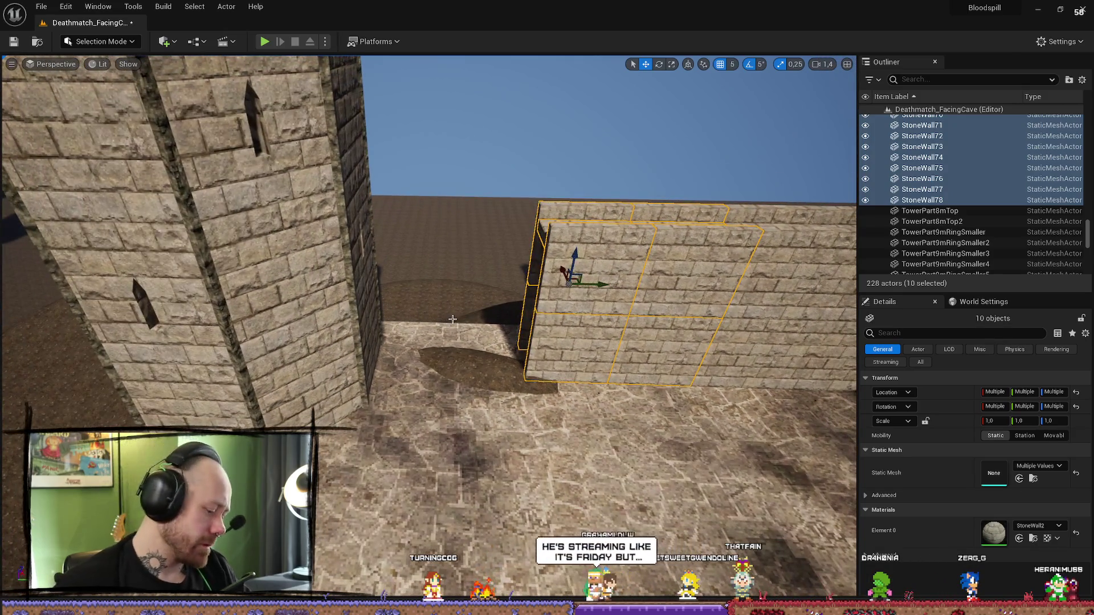
pyautogui.moveTo(603, 286)
pyautogui.mouseDown()
pyautogui.moveTo(420, 281)
pyautogui.moveTo(436, 281)
pyautogui.moveTo(436, 262)
pyautogui.moveTo(436, 307)
pyautogui.mouseUp()
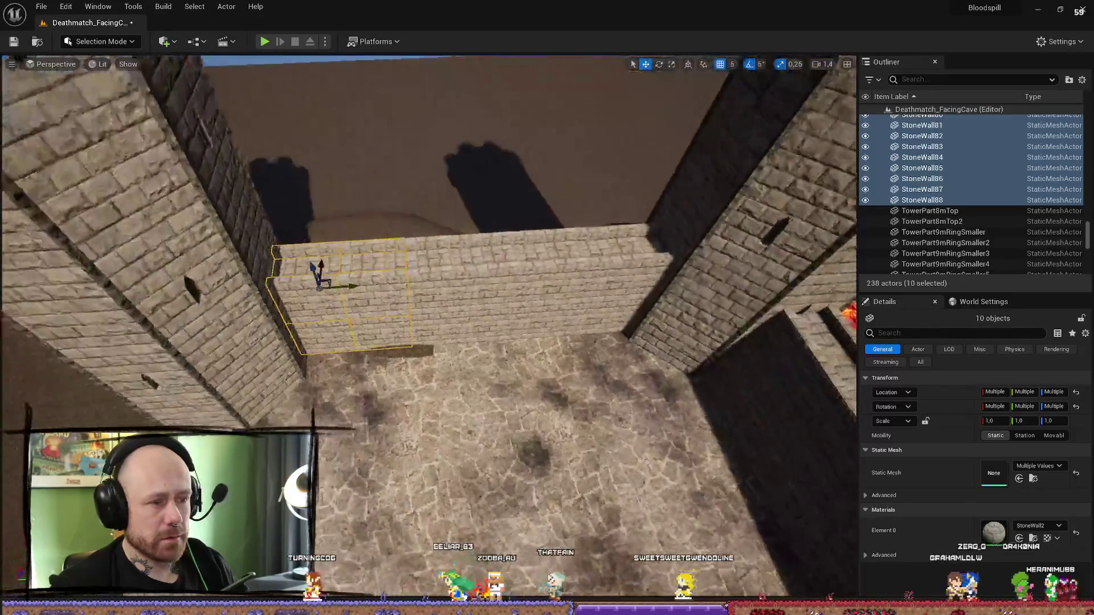
pyautogui.click(708, 244)
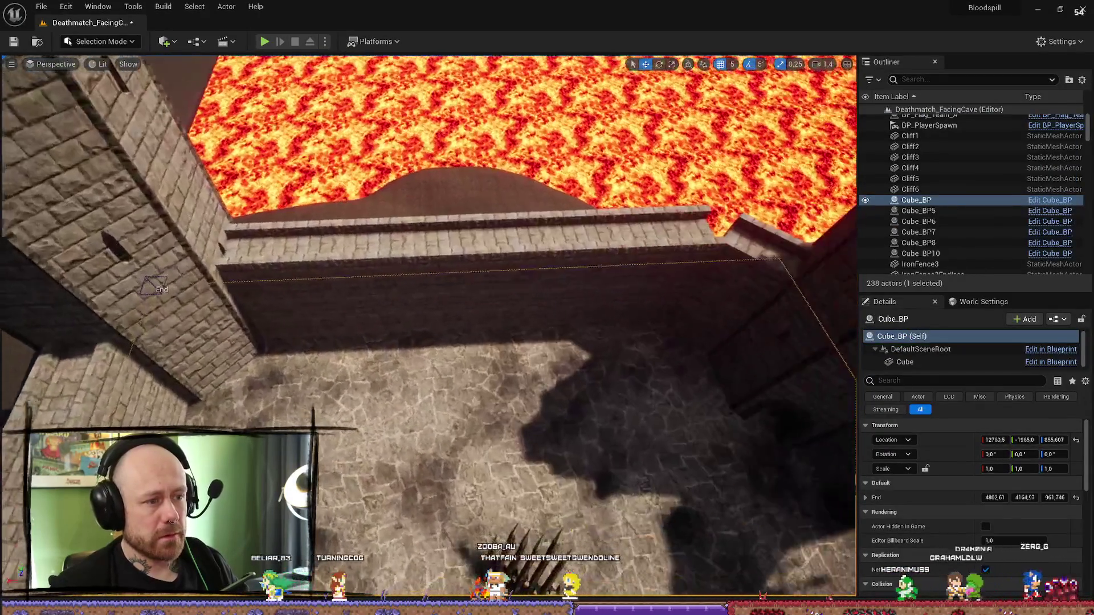
# - Multi-select all 40 stone wall blocks of the long wall run beside the tower
pyautogui.click(365, 228)
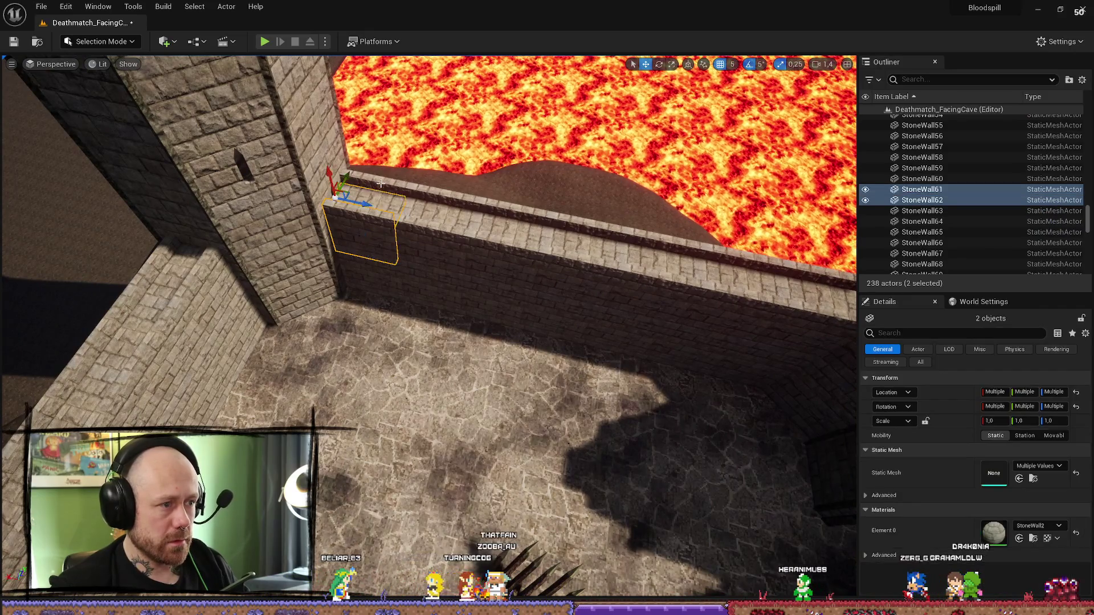
pyautogui.keyDown('ctrl'); pyautogui.click(377, 231); pyautogui.keyUp('ctrl')
pyautogui.keyDown('ctrl'); pyautogui.click(383, 256); pyautogui.keyUp('ctrl')
pyautogui.keyDown('ctrl'); pyautogui.click(428, 245); pyautogui.keyUp('ctrl')
pyautogui.keyDown('ctrl'); pyautogui.click(436, 220); pyautogui.keyUp('ctrl')
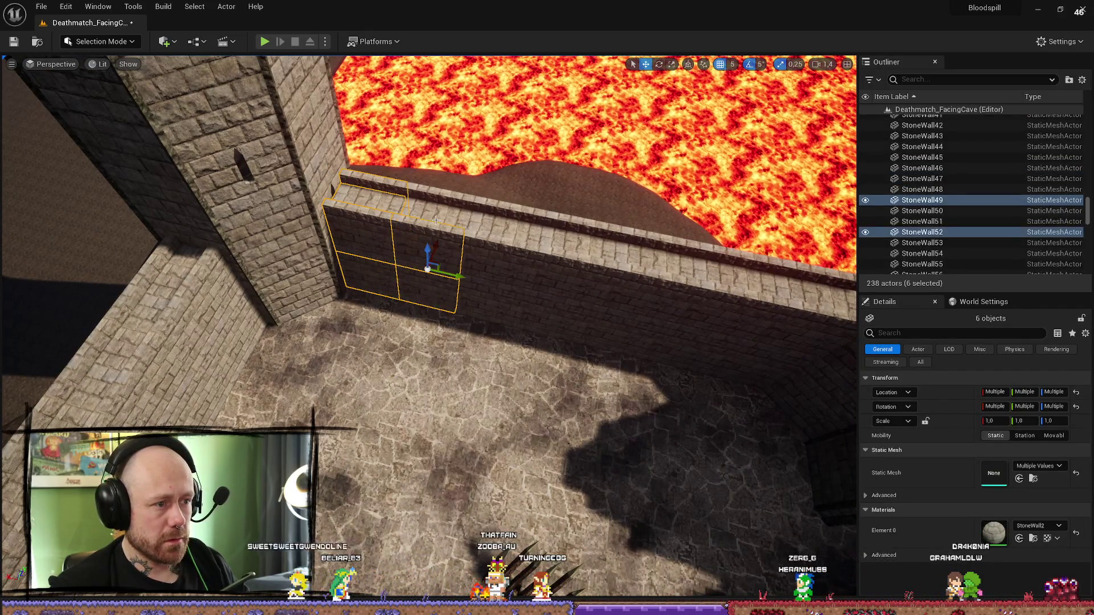
pyautogui.keyDown('ctrl'); pyautogui.click(442, 215); pyautogui.keyUp('ctrl')
pyautogui.keyDown('ctrl'); pyautogui.click(493, 299); pyautogui.keyUp('ctrl')
pyautogui.keyDown('ctrl'); pyautogui.click(502, 236); pyautogui.keyUp('ctrl')
pyautogui.keyDown('ctrl'); pyautogui.click(549, 268); pyautogui.keyUp('ctrl')
pyautogui.keyDown('ctrl'); pyautogui.click(563, 299); pyautogui.keyUp('ctrl')
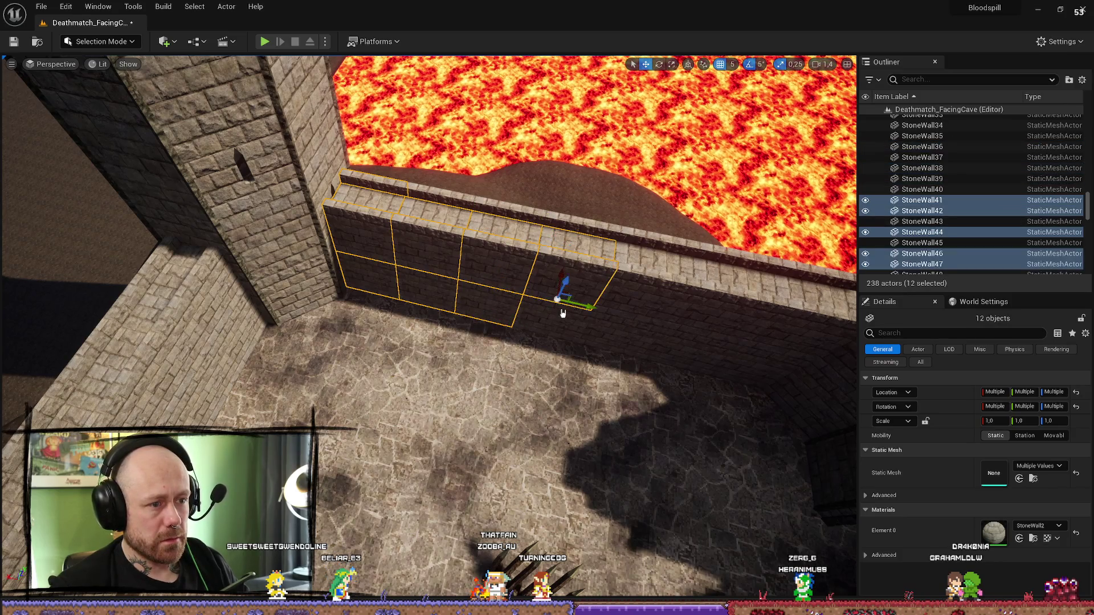
pyautogui.keyDown('ctrl'); pyautogui.click(632, 262); pyautogui.keyUp('ctrl')
pyautogui.keyDown('ctrl'); pyautogui.click(632, 311); pyautogui.keyUp('ctrl')
pyautogui.keyDown('ctrl'); pyautogui.click(629, 335); pyautogui.keyUp('ctrl')
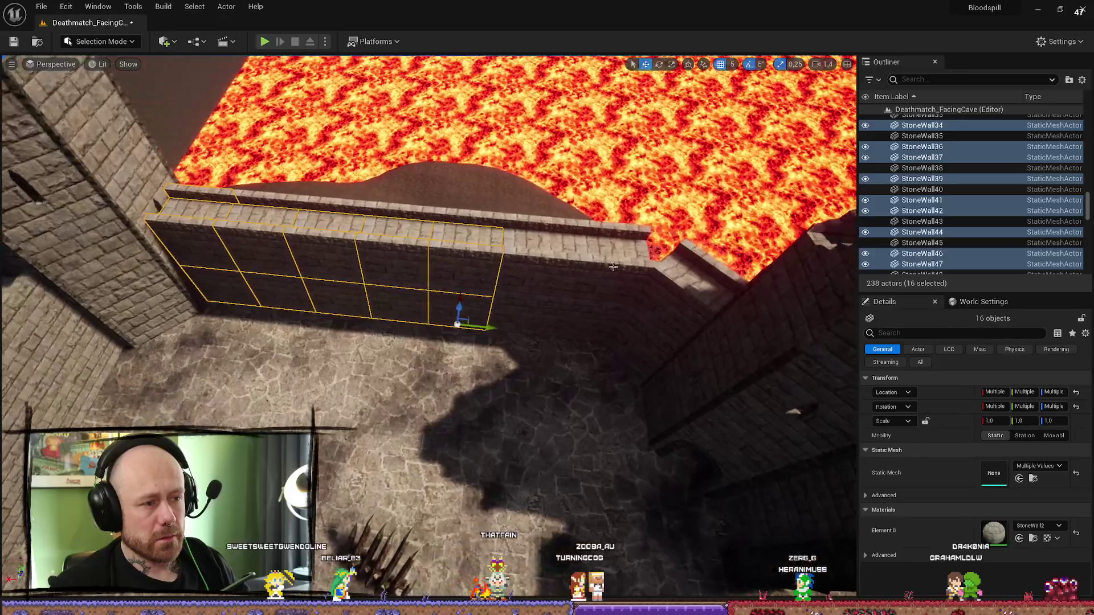
pyautogui.keyDown('ctrl'); pyautogui.click(536, 245); pyautogui.keyUp('ctrl')
pyautogui.keyDown('ctrl'); pyautogui.click(529, 282); pyautogui.keyUp('ctrl')
pyautogui.keyDown('ctrl'); pyautogui.click(524, 317); pyautogui.keyUp('ctrl')
pyautogui.keyDown('ctrl'); pyautogui.click(604, 256); pyautogui.keyUp('ctrl')
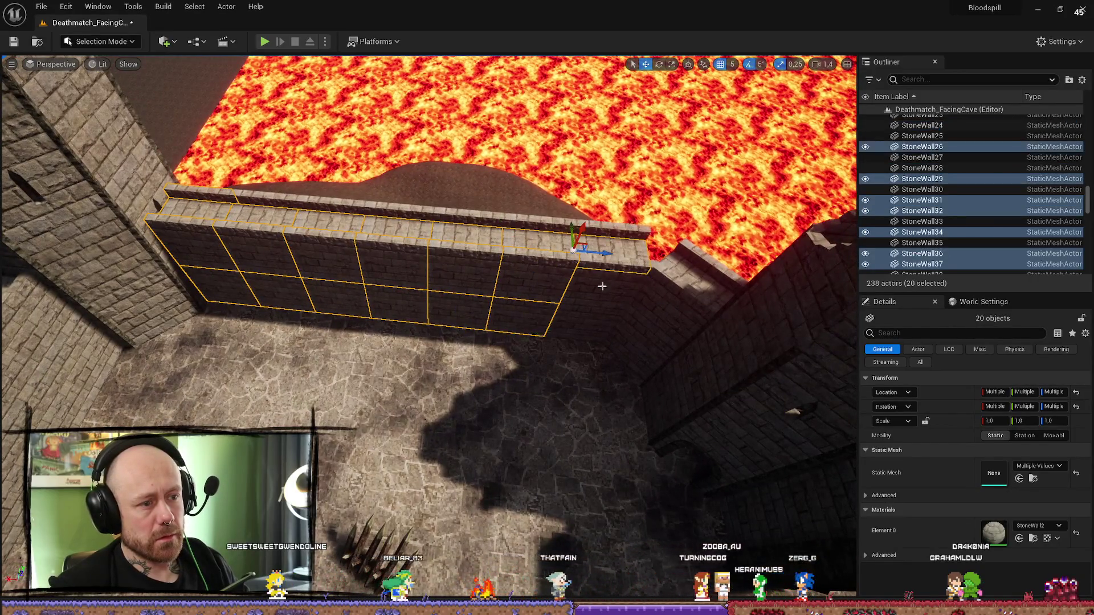
pyautogui.keyDown('ctrl'); pyautogui.click(603, 286); pyautogui.keyUp('ctrl')
pyautogui.keyDown('ctrl'); pyautogui.click(587, 322); pyautogui.keyUp('ctrl')
pyautogui.keyDown('ctrl'); pyautogui.click(658, 310); pyautogui.keyUp('ctrl')
pyautogui.keyDown('ctrl'); pyautogui.click(700, 279); pyautogui.keyUp('ctrl')
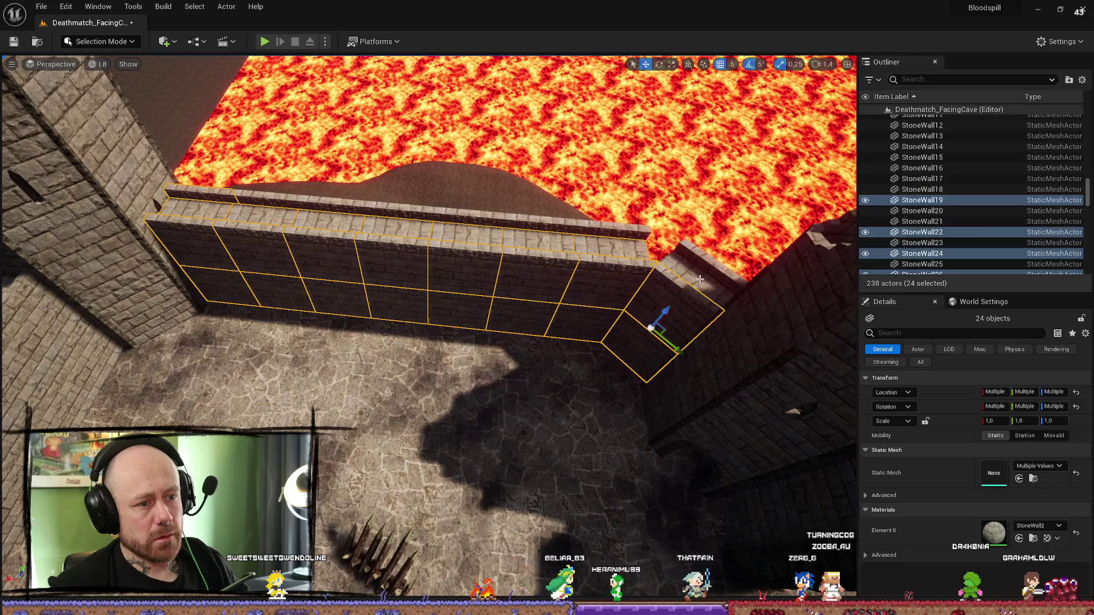
pyautogui.keyDown('ctrl'); pyautogui.click(700, 280); pyautogui.keyUp('ctrl')
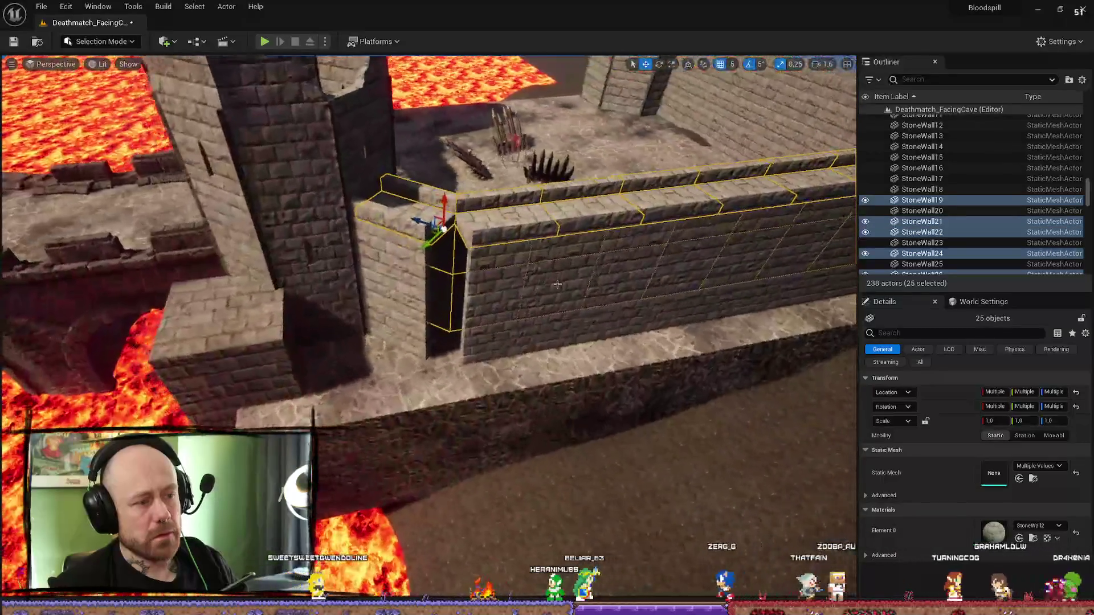
pyautogui.keyDown('ctrl'); pyautogui.click(398, 245); pyautogui.keyUp('ctrl')
pyautogui.keyDown('ctrl'); pyautogui.click(402, 322); pyautogui.keyUp('ctrl')
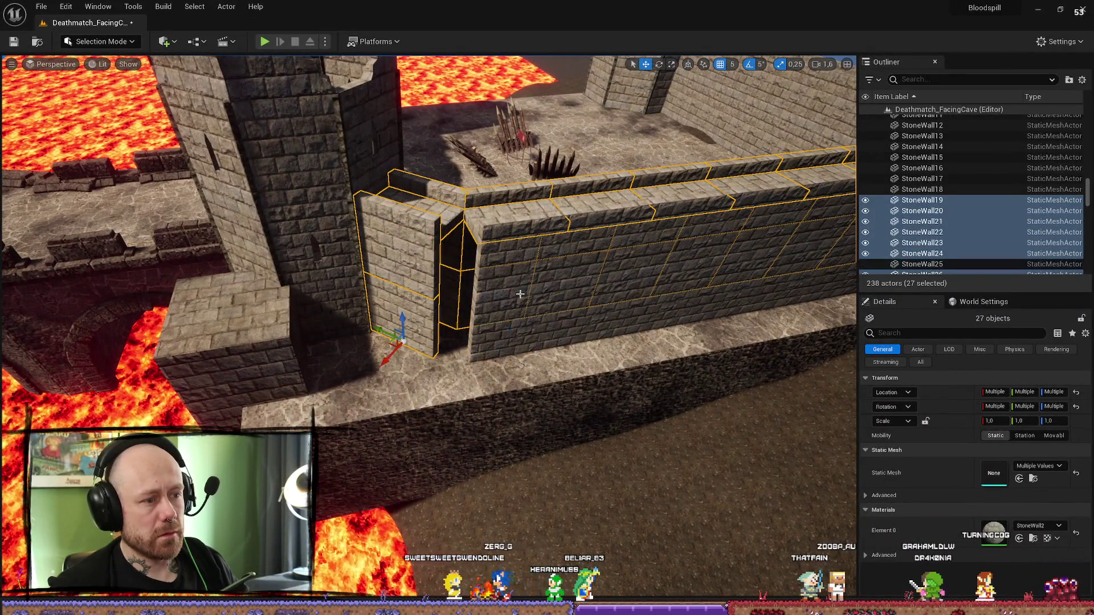
pyautogui.keyDown('ctrl'); pyautogui.click(501, 319); pyautogui.keyUp('ctrl')
pyautogui.keyDown('ctrl'); pyautogui.click(504, 336); pyautogui.keyUp('ctrl')
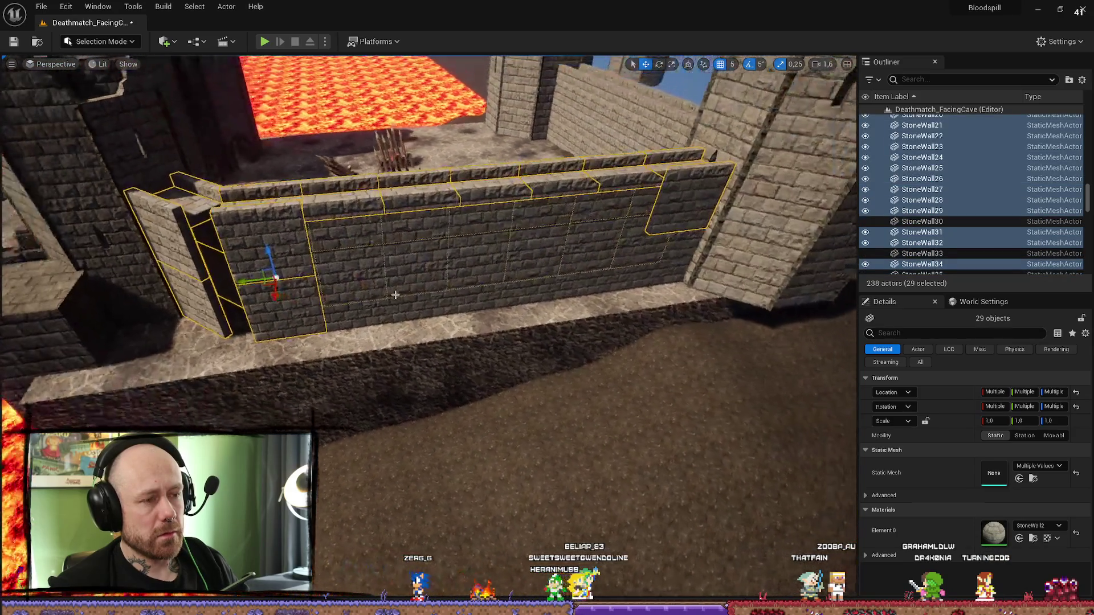
pyautogui.keyDown('ctrl'); pyautogui.click(359, 307); pyautogui.keyUp('ctrl')
pyautogui.keyDown('ctrl'); pyautogui.click(399, 314); pyautogui.keyUp('ctrl')
pyautogui.keyDown('ctrl'); pyautogui.click(410, 241); pyautogui.keyUp('ctrl')
pyautogui.keyDown('ctrl'); pyautogui.click(410, 241); pyautogui.keyUp('ctrl')
pyautogui.keyDown('ctrl'); pyautogui.click(480, 306); pyautogui.keyUp('ctrl')
pyautogui.keyDown('ctrl'); pyautogui.click(490, 244); pyautogui.keyUp('ctrl')
pyautogui.keyDown('ctrl'); pyautogui.click(546, 308); pyautogui.keyUp('ctrl')
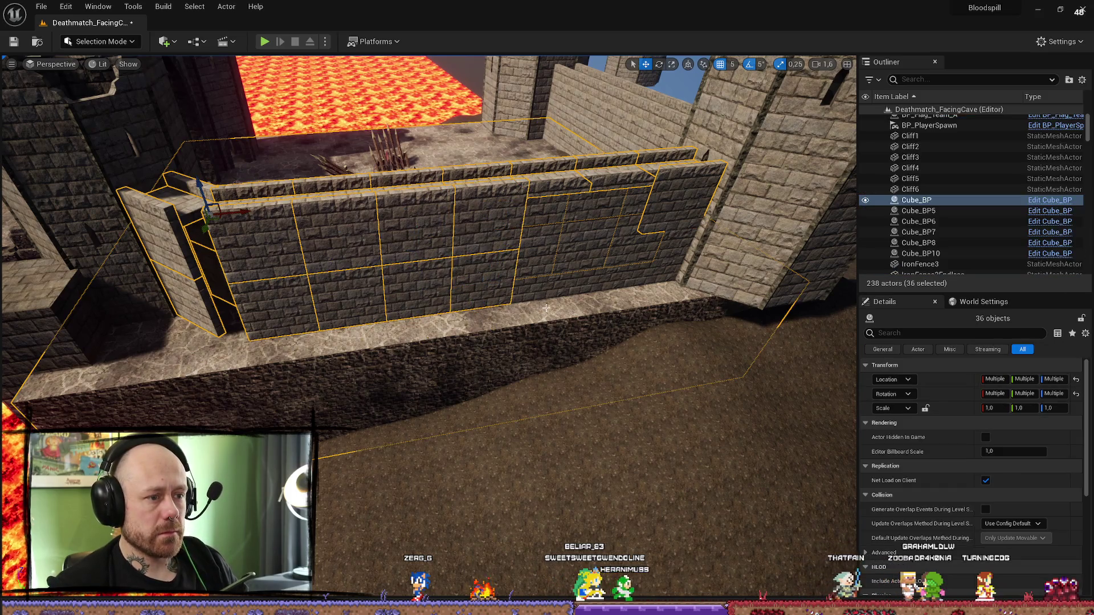
pyautogui.keyDown('ctrl'); pyautogui.click(546, 325); pyautogui.keyUp('ctrl')
pyautogui.keyDown('ctrl'); pyautogui.click(541, 282); pyautogui.keyUp('ctrl')
pyautogui.keyDown('ctrl'); pyautogui.click(555, 251); pyautogui.keyUp('ctrl')
pyautogui.keyDown('ctrl'); pyautogui.click(596, 273); pyautogui.keyUp('ctrl')
pyautogui.keyDown('ctrl'); pyautogui.click(642, 268); pyautogui.keyUp('ctrl')
pyautogui.keyDown('ctrl'); pyautogui.click(642, 268); pyautogui.keyUp('ctrl')
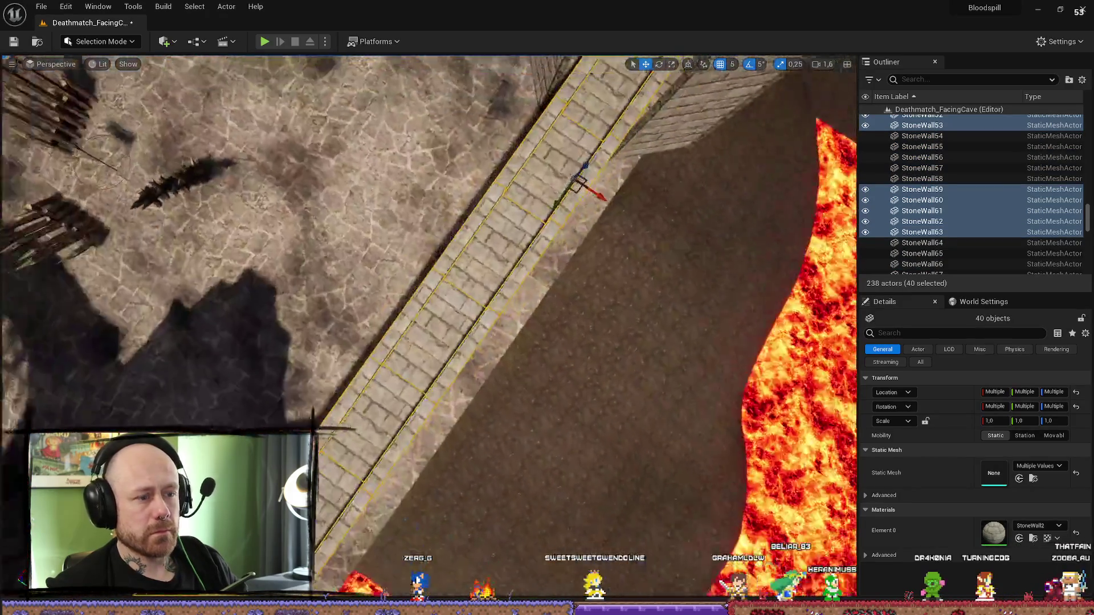
# - Duplicate the 40 wall blocks, slide the copy to the courtyard's left side, and lower it slightly
pyautogui.moveTo(615, 195); pyautogui.dragTo(616, 195)
pyautogui.hotkey('ctrl', 'd')
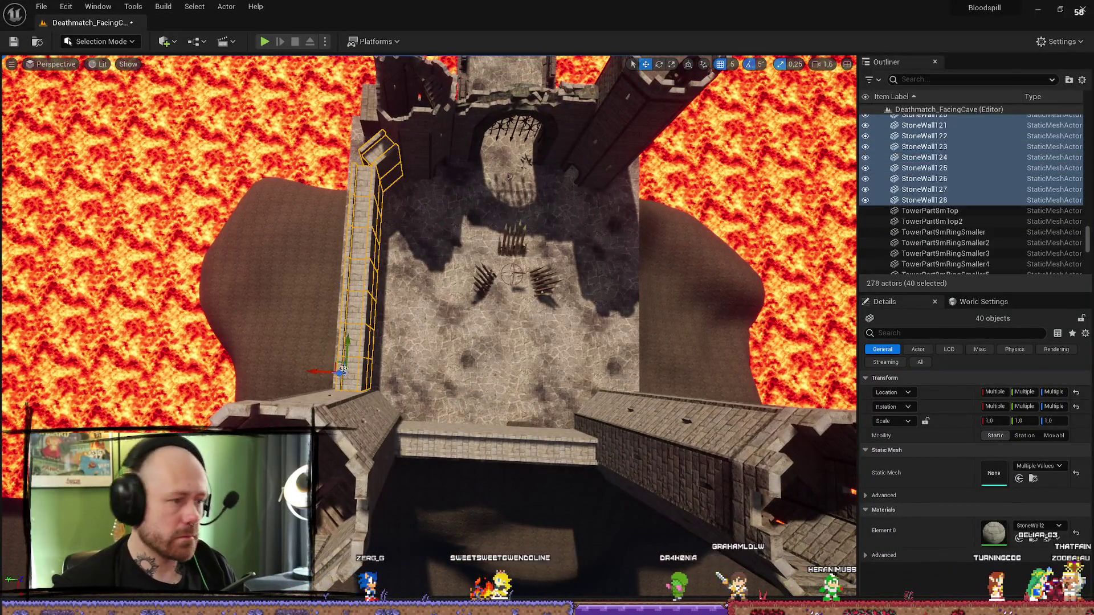
pyautogui.moveTo(314, 371); pyautogui.dragTo(453, 369)
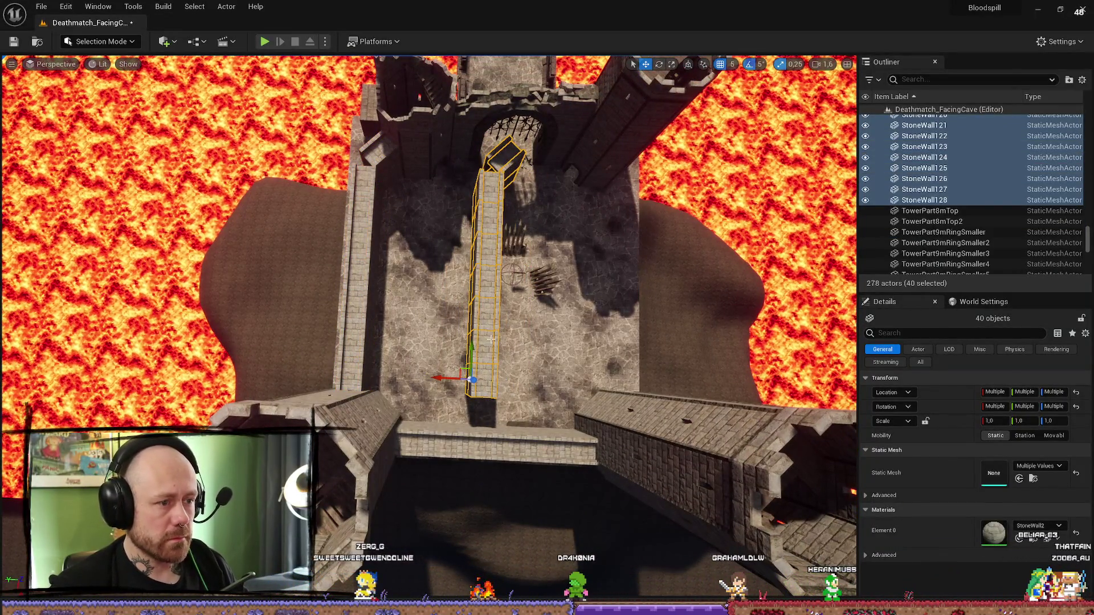
pyautogui.rightClick(491, 339)
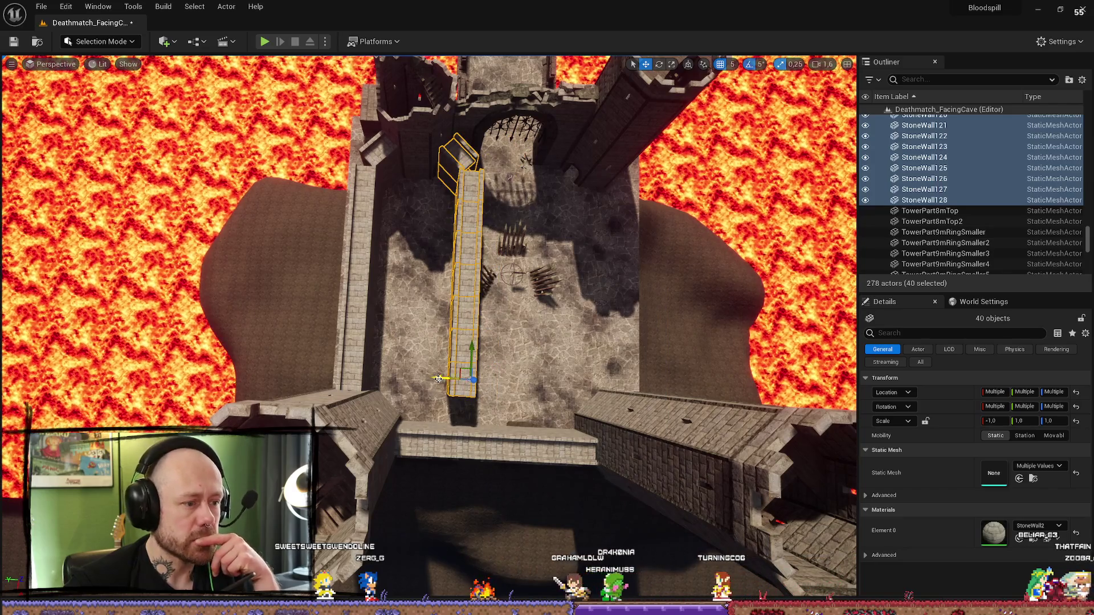
pyautogui.moveTo(509, 176); pyautogui.dragTo(629, 344)
pyautogui.moveTo(367, 332); pyautogui.dragTo(645, 349)
pyautogui.moveTo(488, 320)
pyautogui.mouseDown()
pyautogui.moveTo(469, 285)
pyautogui.moveTo(447, 370)
pyautogui.mouseUp()
pyautogui.moveTo(248, 260); pyautogui.dragTo(256, 312)
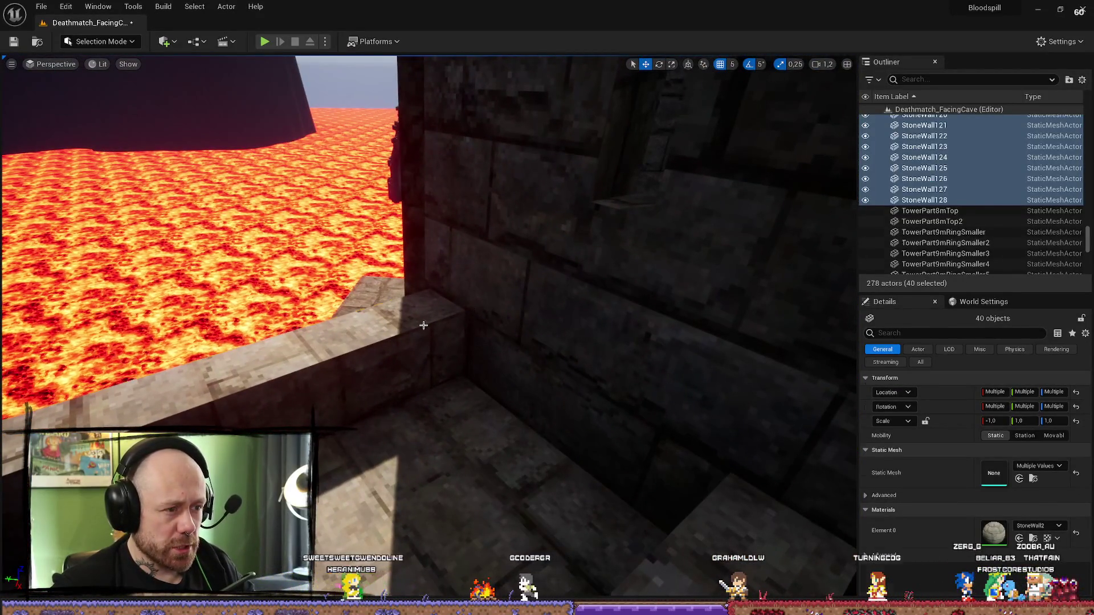
# - Select the second big castle tower, SM_MERGED_CastleTowerBigger2
pyautogui.click(423, 324)
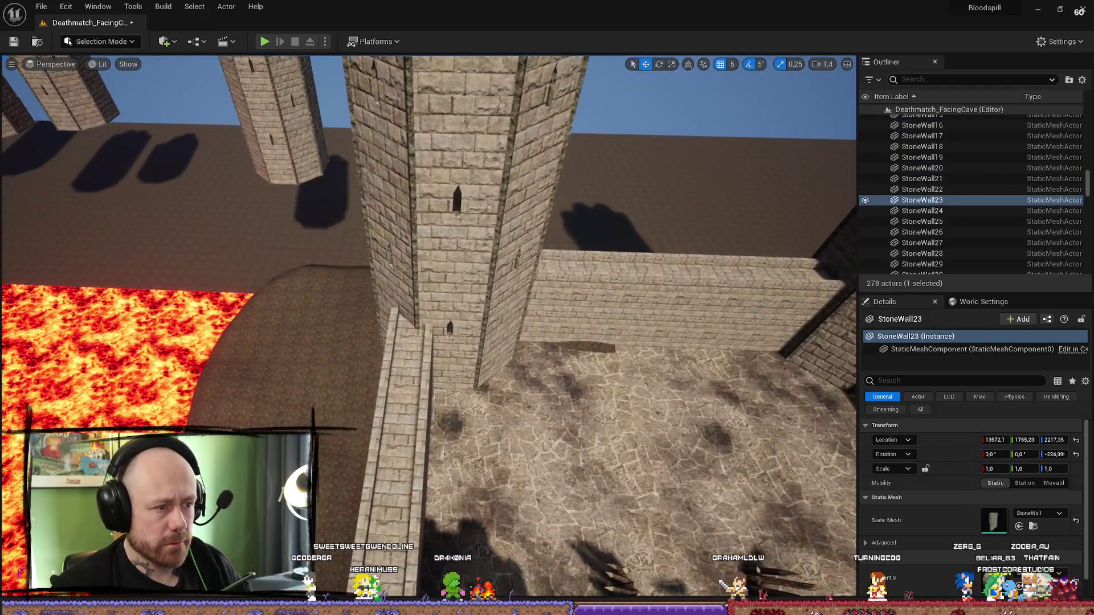
pyautogui.click(479, 342)
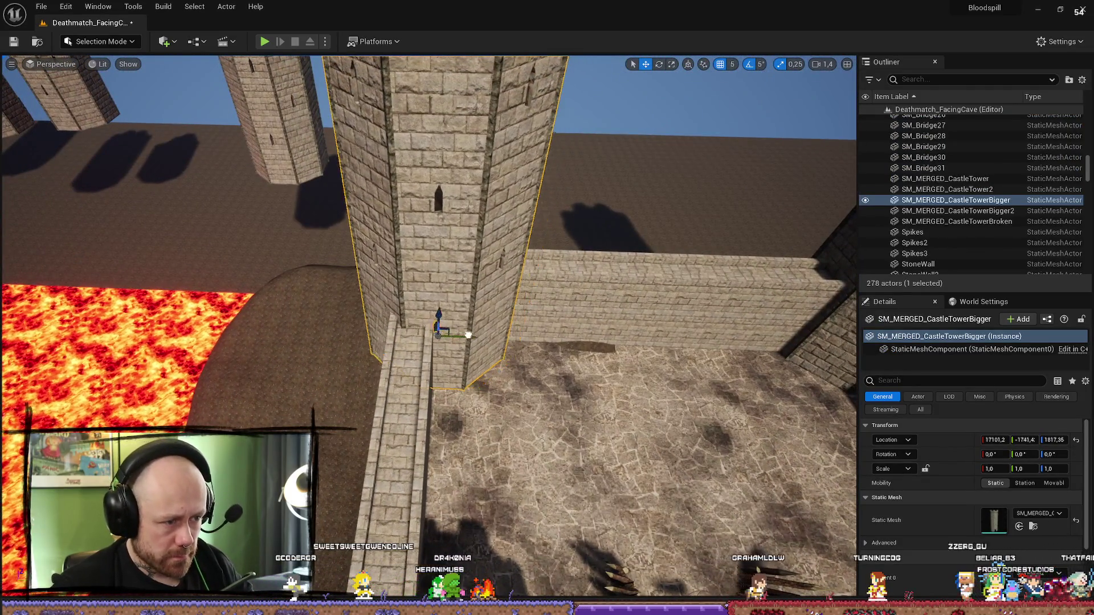
pyautogui.moveTo(448, 331); pyautogui.dragTo(444, 332)
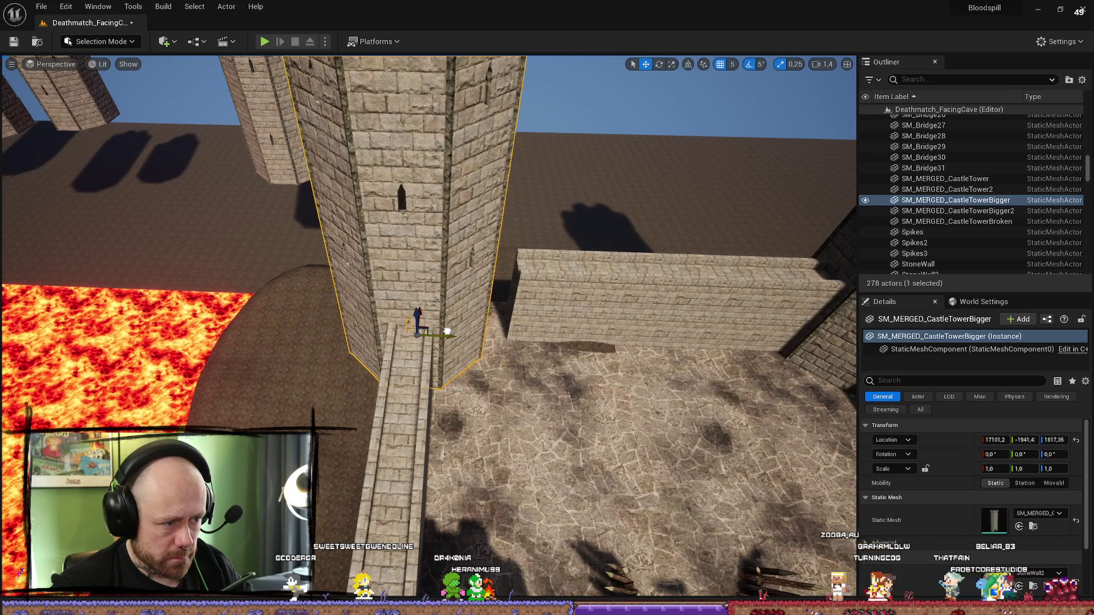
pyautogui.click(448, 341)
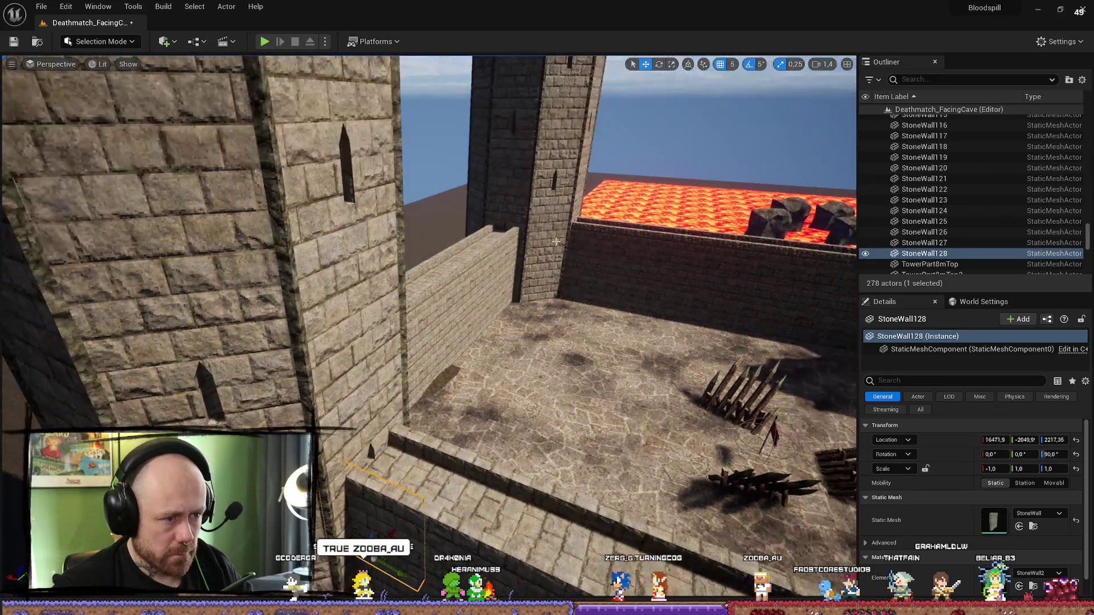
pyautogui.click(518, 188)
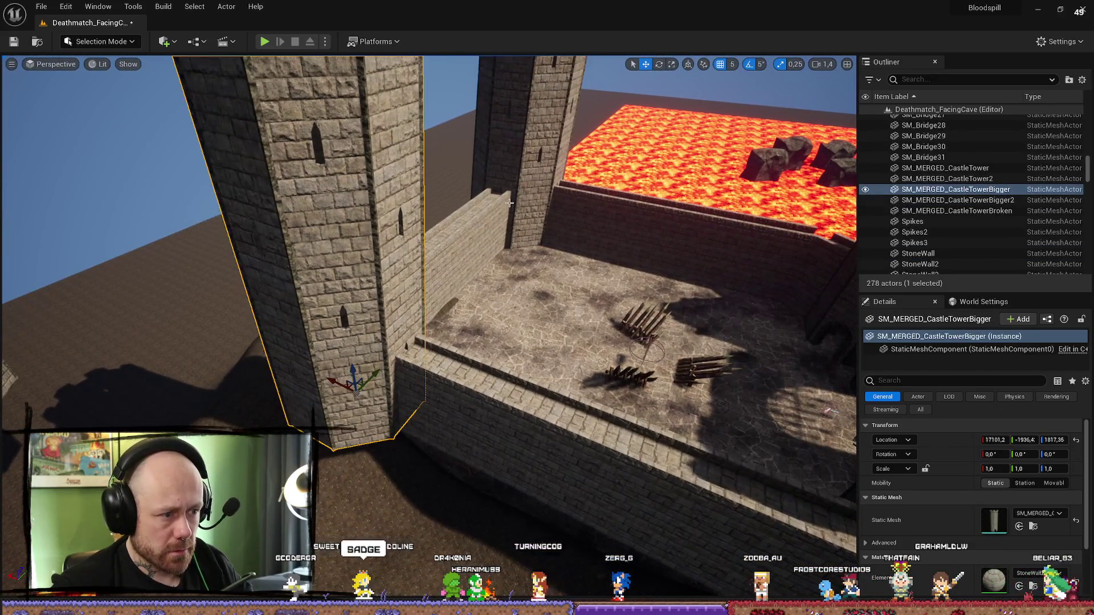
pyautogui.click(501, 251)
pyautogui.click(532, 170)
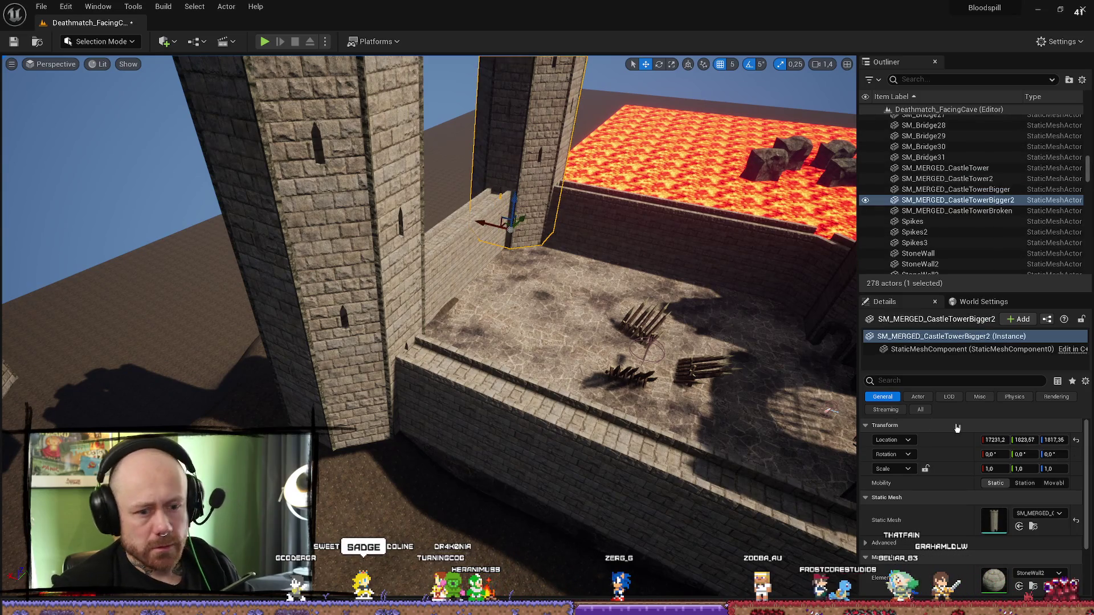
# - Round the tower's location to whole values, setting X to 17230 and editing Z
pyautogui.press('Escape')
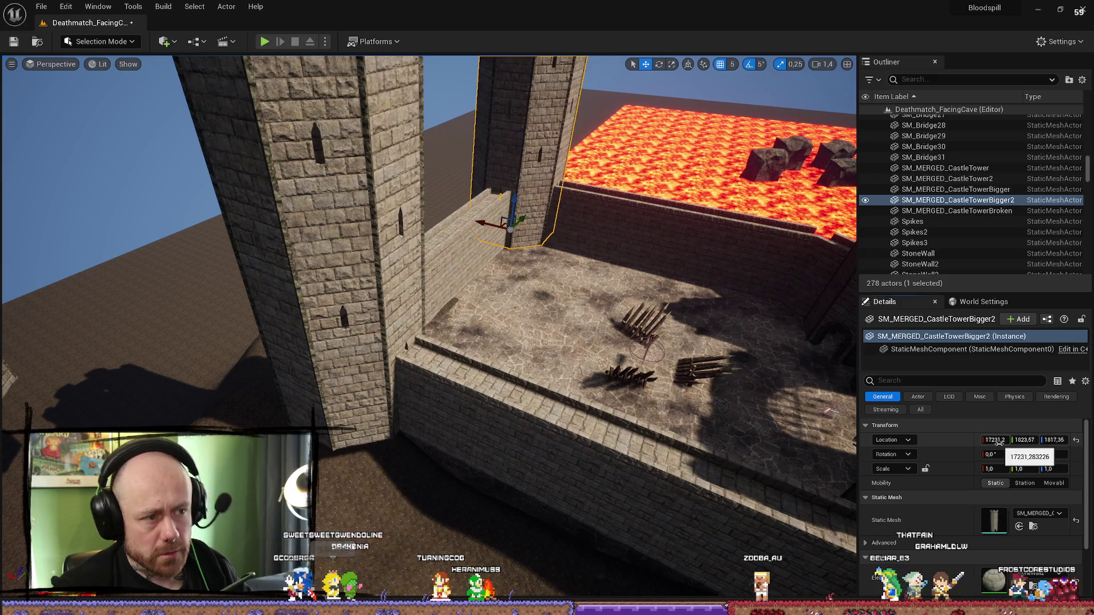
pyautogui.click(991, 439)
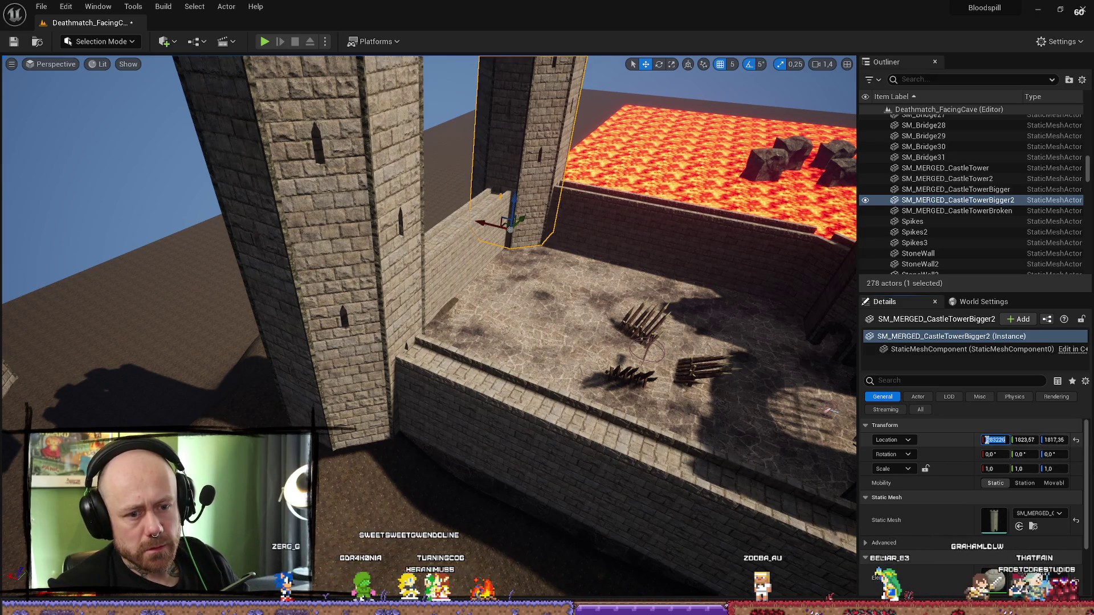
pyautogui.press('BackSpace')
pyautogui.press('BackSpace')
pyautogui.press('BackSpace')
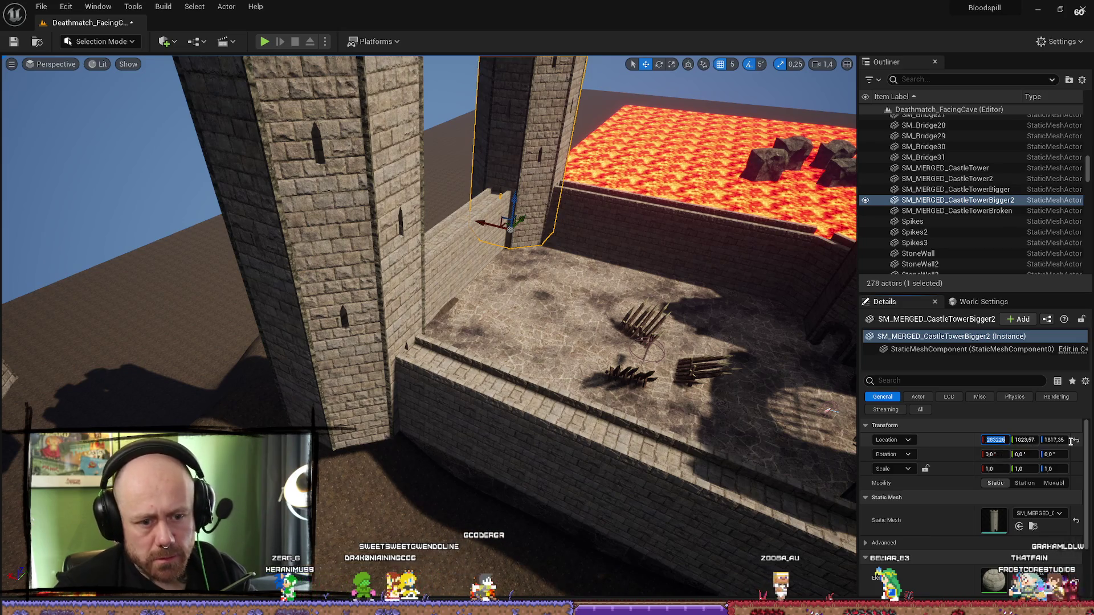
pyautogui.write('1723')
pyautogui.press('BackSpace')
pyautogui.write('0')
pyautogui.press('Return')
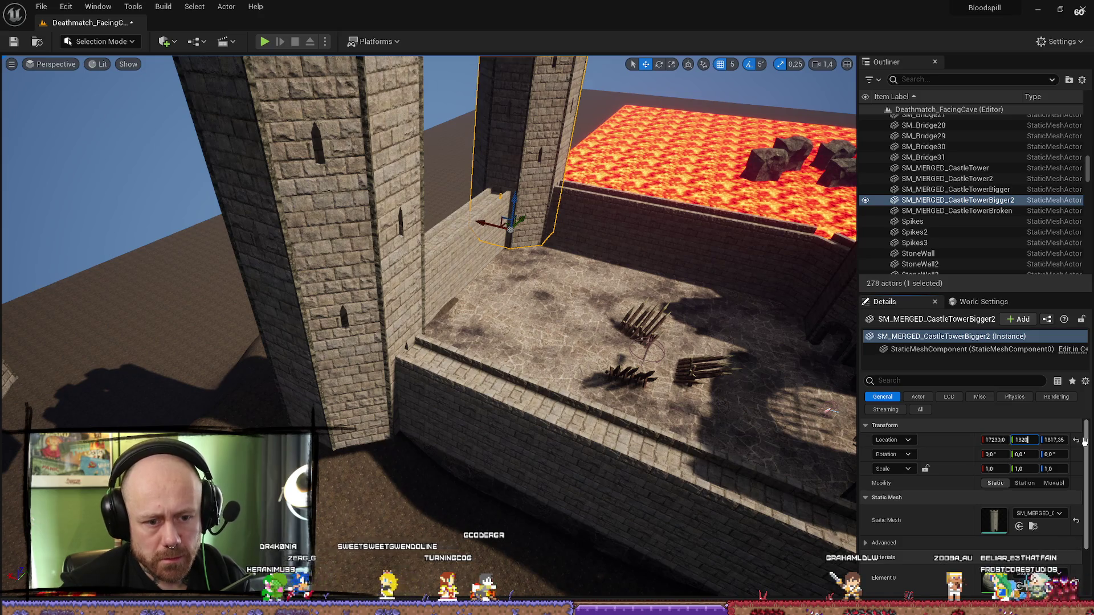
pyautogui.click(1056, 439)
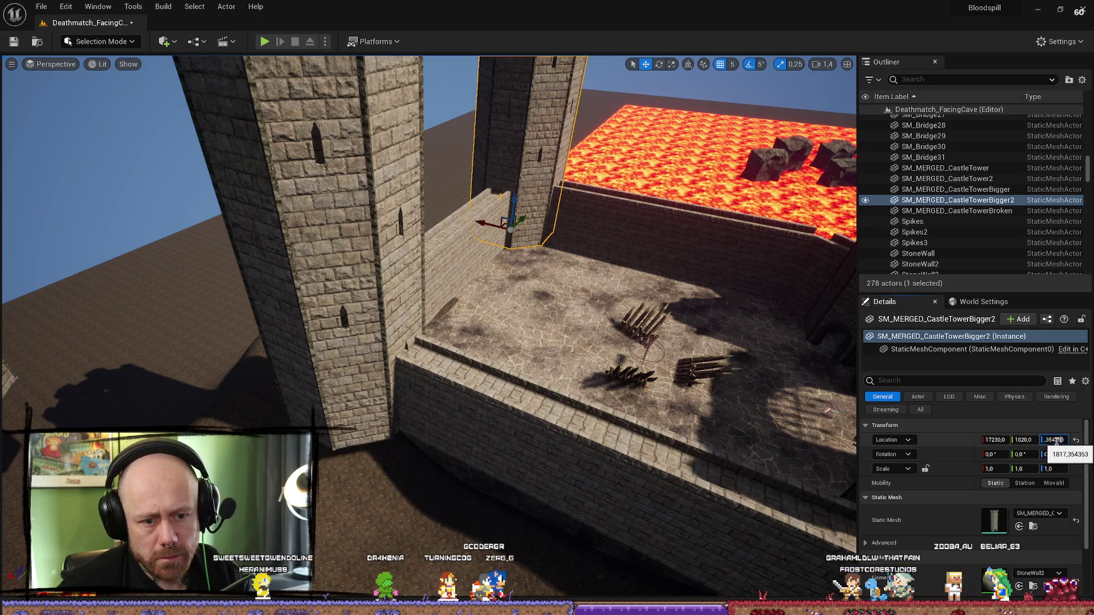
pyautogui.write('1817')
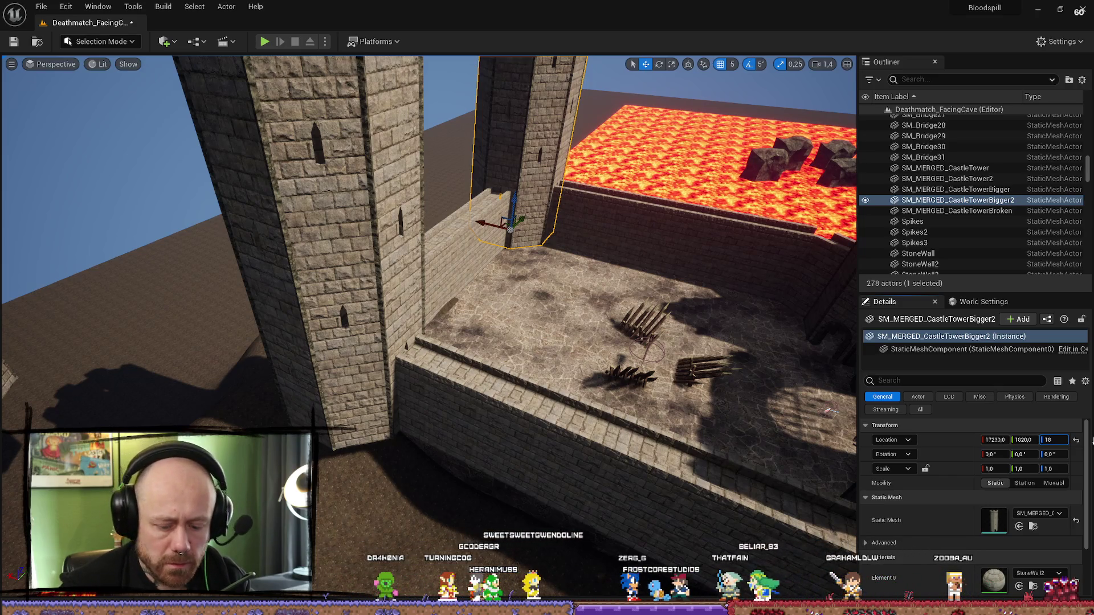
# - Delete the other big tower, SM_MERGED_CastleTowerBigger, by the courtyard
pyautogui.moveTo(642, 238); pyautogui.dragTo(641, 238)
pyautogui.moveTo(540, 251); pyautogui.dragTo(540, 251)
pyautogui.press('Delete')
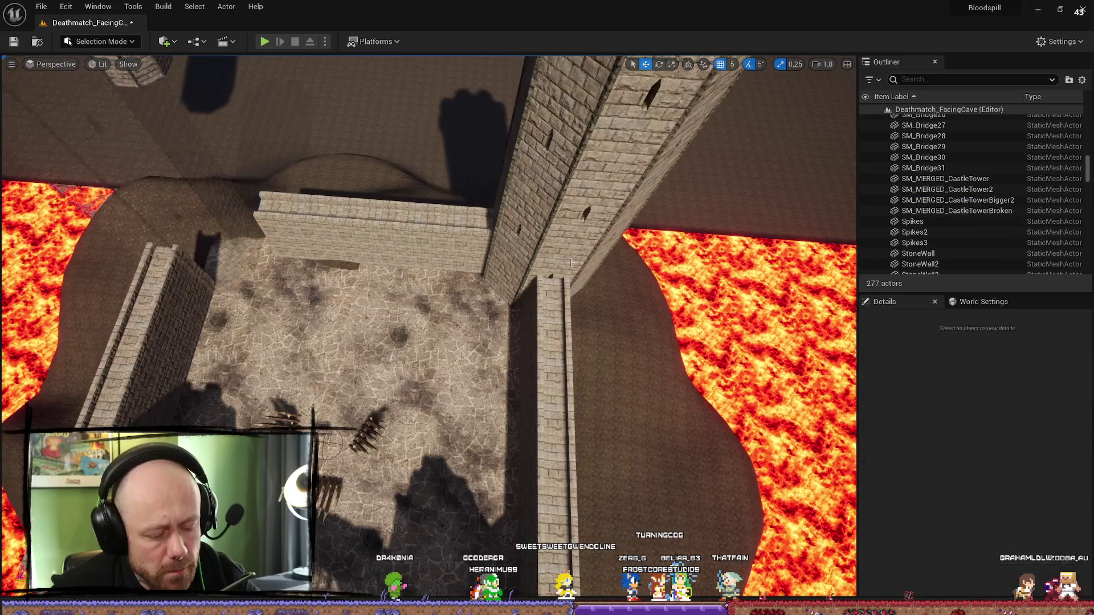
# - Duplicate CastleTowerBigger2 and move the copy along Y to the opposite corner at 17230, -1935, 1820
pyautogui.click(546, 259)
pyautogui.hotkey('ctrl', 'd')
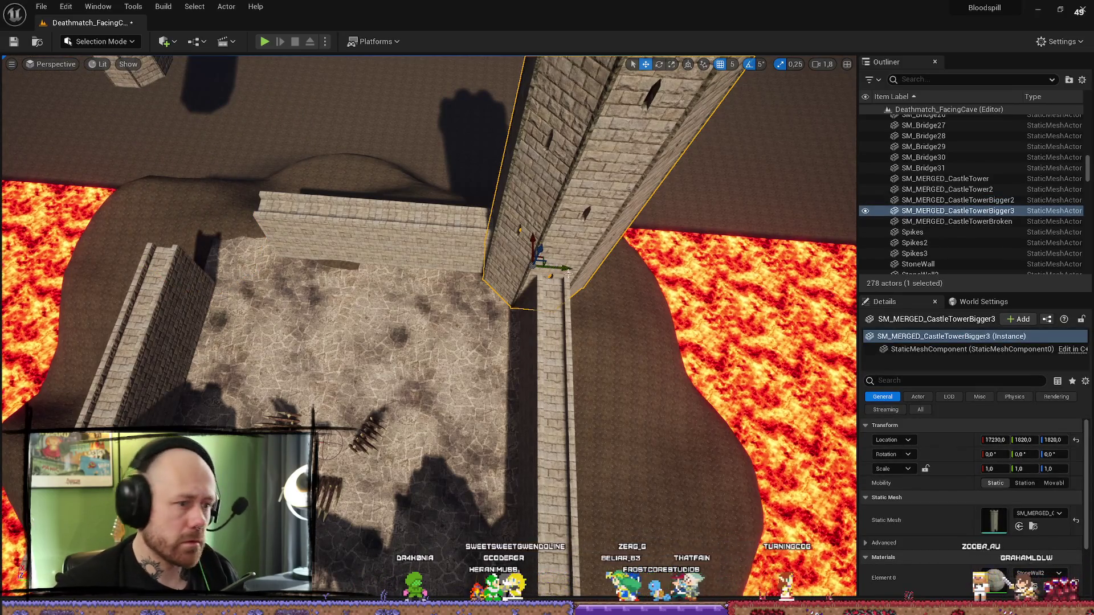
pyautogui.moveTo(385, 260)
pyautogui.mouseDown()
pyautogui.moveTo(364, 250)
pyautogui.moveTo(439, 303)
pyautogui.mouseUp()
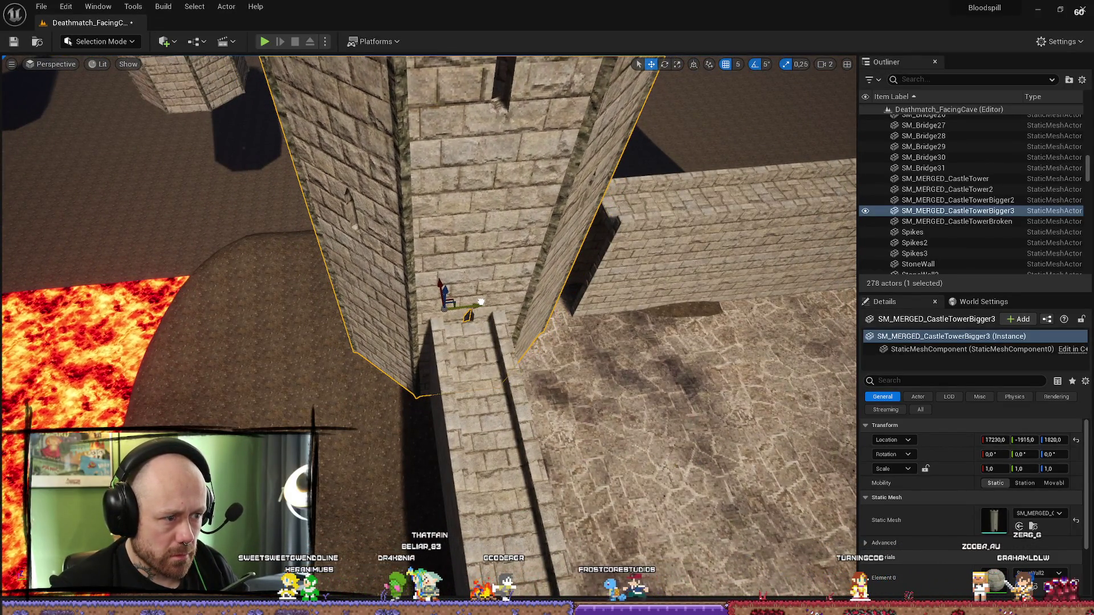
pyautogui.scroll(-10, 427, 327)
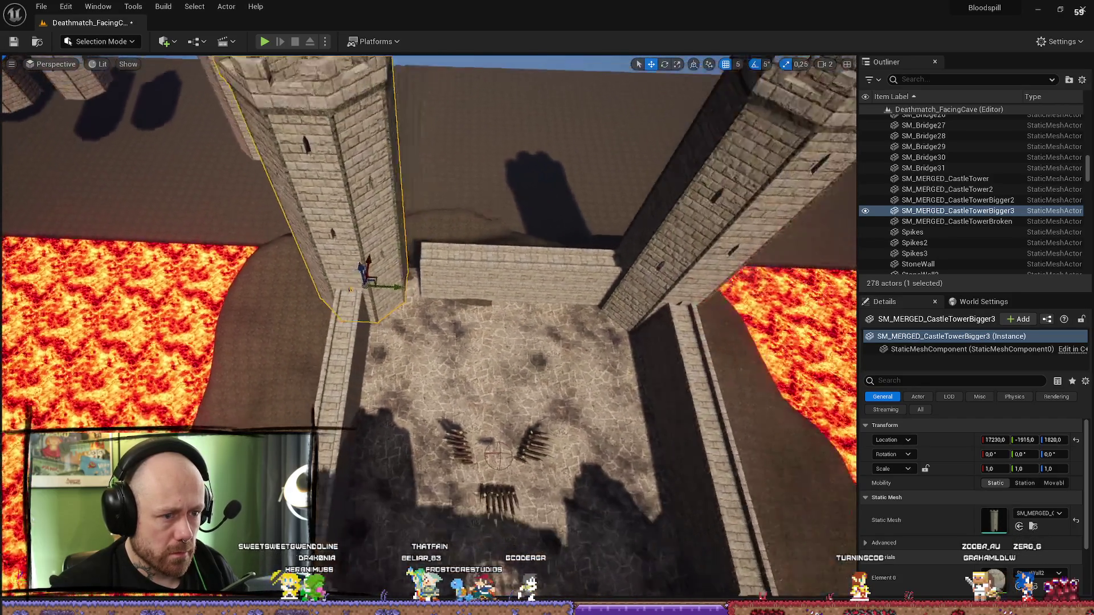
pyautogui.scroll(-5, 428, 327)
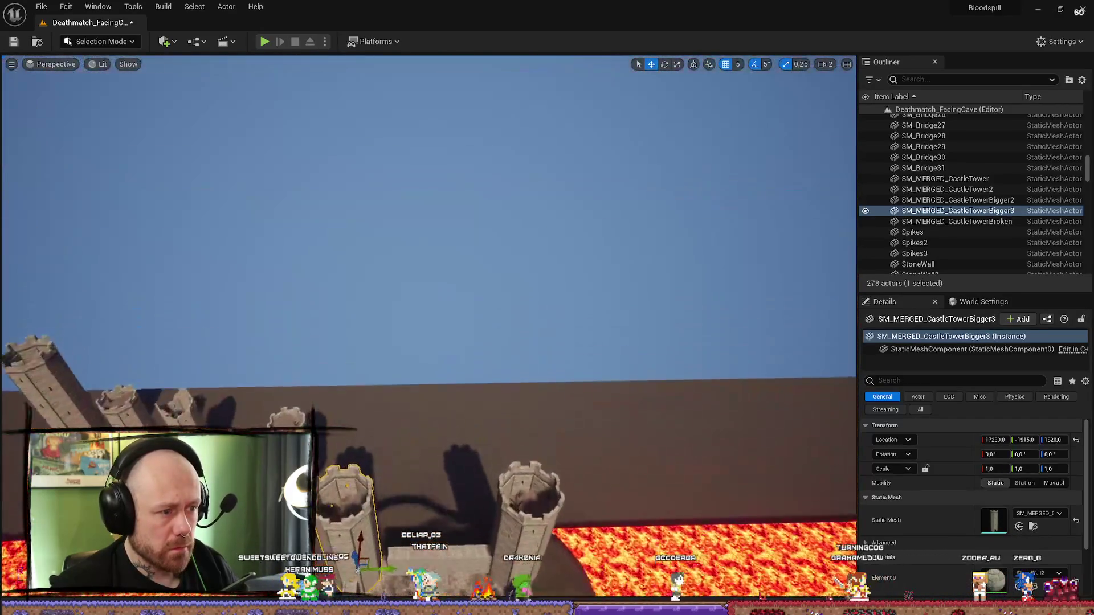
pyautogui.scroll(-3, 427, 327)
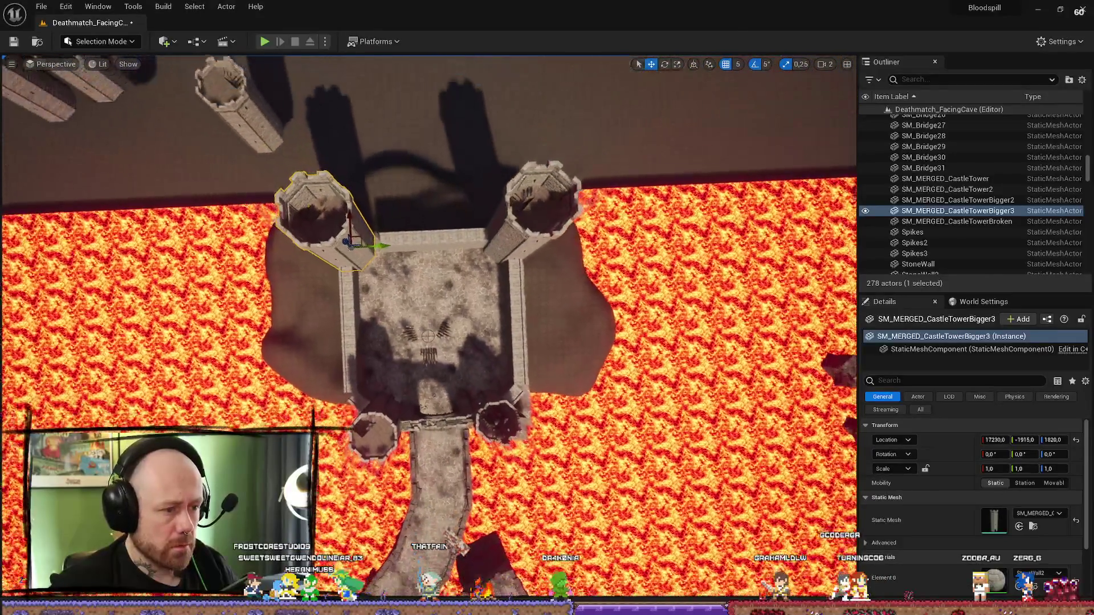
pyautogui.scroll(10, 427, 328)
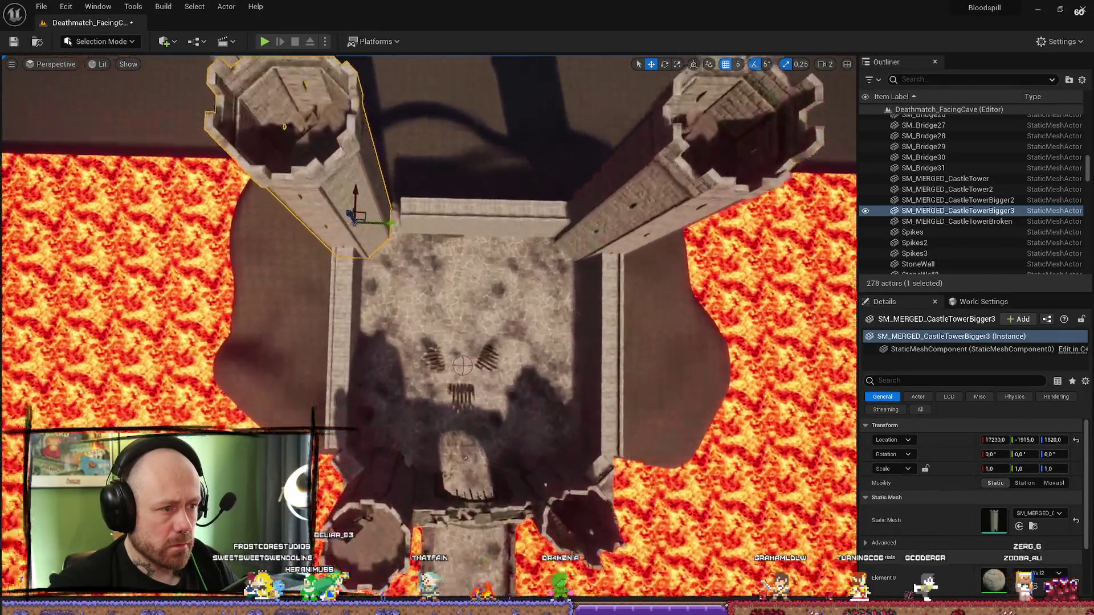
pyautogui.scroll(3, 427, 328)
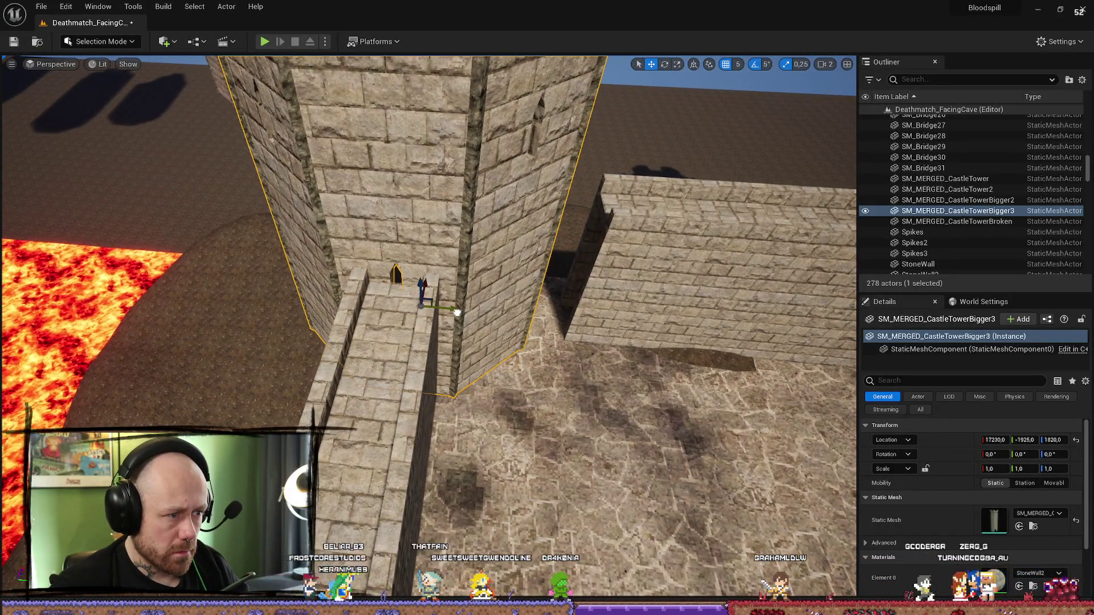
pyautogui.scroll(-3, 455, 312)
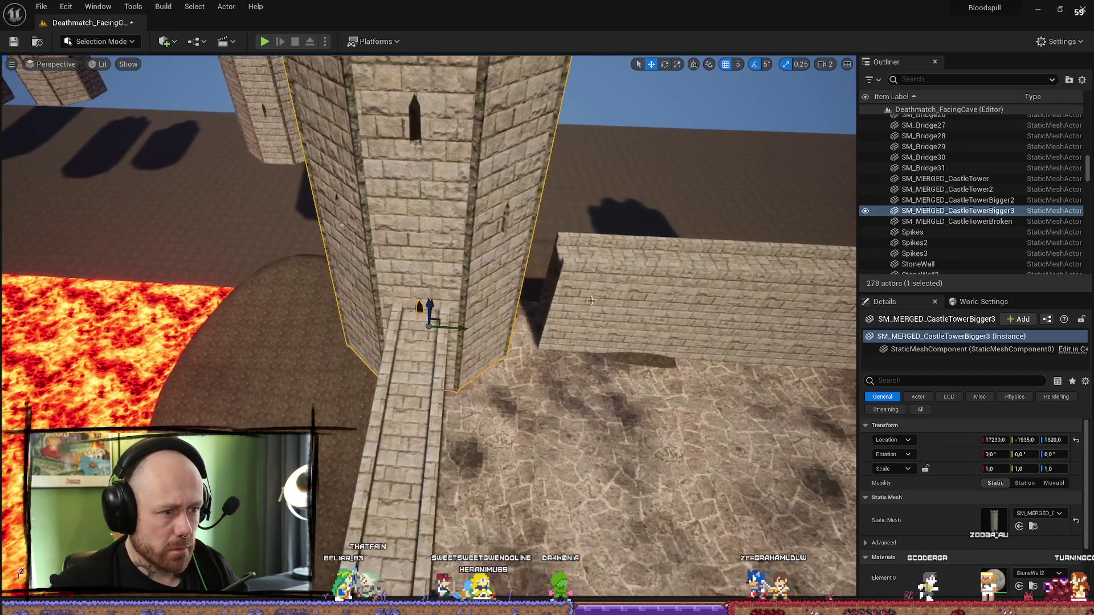
# - Duplicate four stone wall pieces and slide the copies toward the new corner tower
pyautogui.click(539, 261)
pyautogui.keyDown('ctrl'); pyautogui.click(513, 214); pyautogui.keyUp('ctrl')
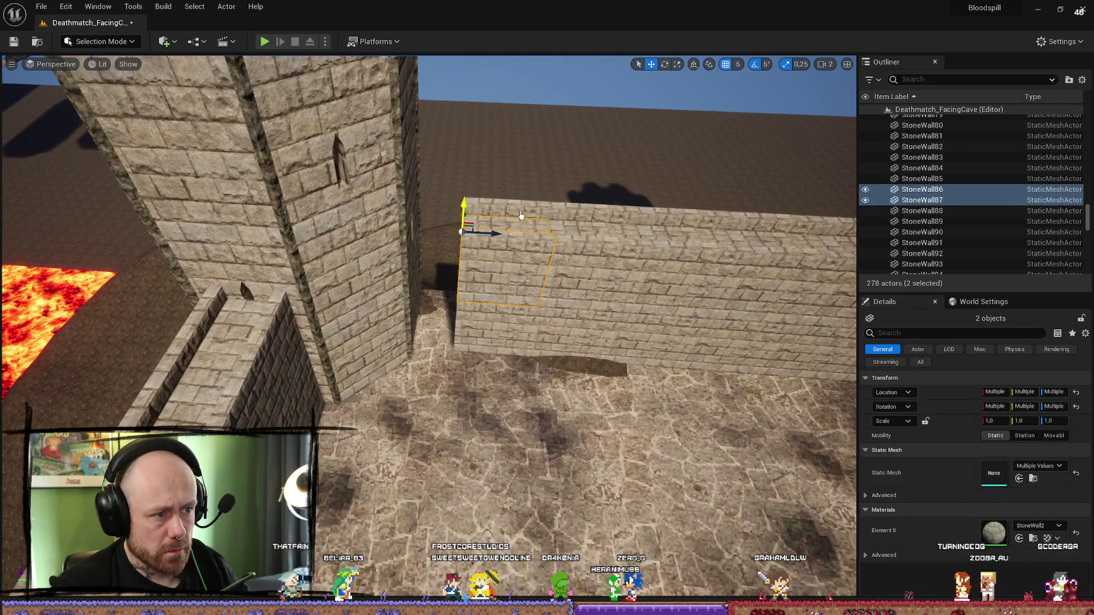
pyautogui.keyDown('ctrl'); pyautogui.click(507, 233); pyautogui.keyUp('ctrl')
pyautogui.keyDown('ctrl'); pyautogui.click(490, 273); pyautogui.keyUp('ctrl')
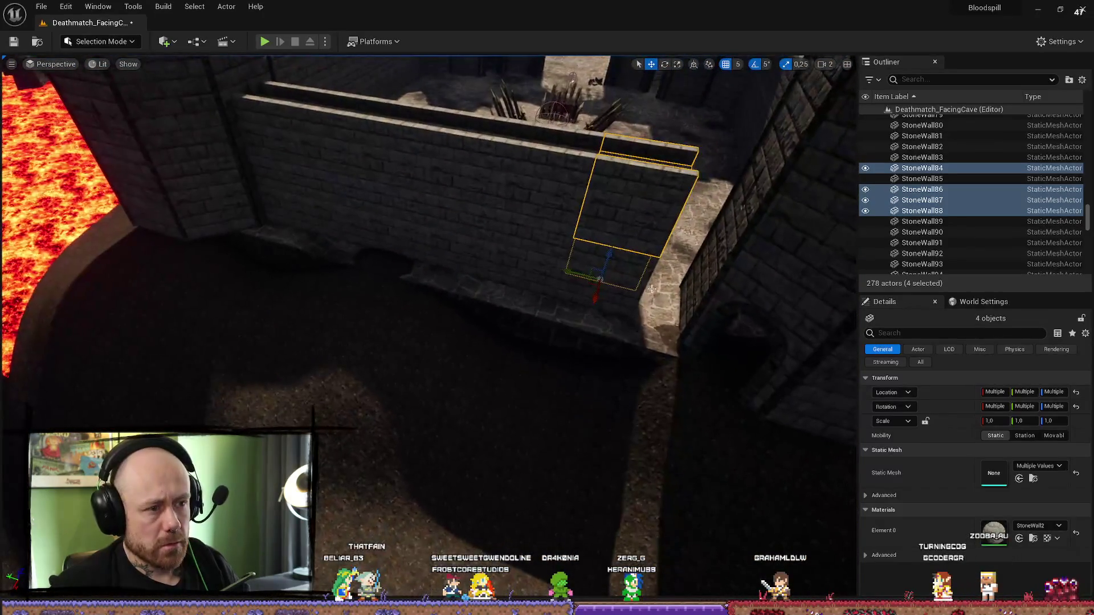
pyautogui.moveTo(634, 279); pyautogui.dragTo(645, 279)
pyautogui.hotkey('ctrl', 'd')
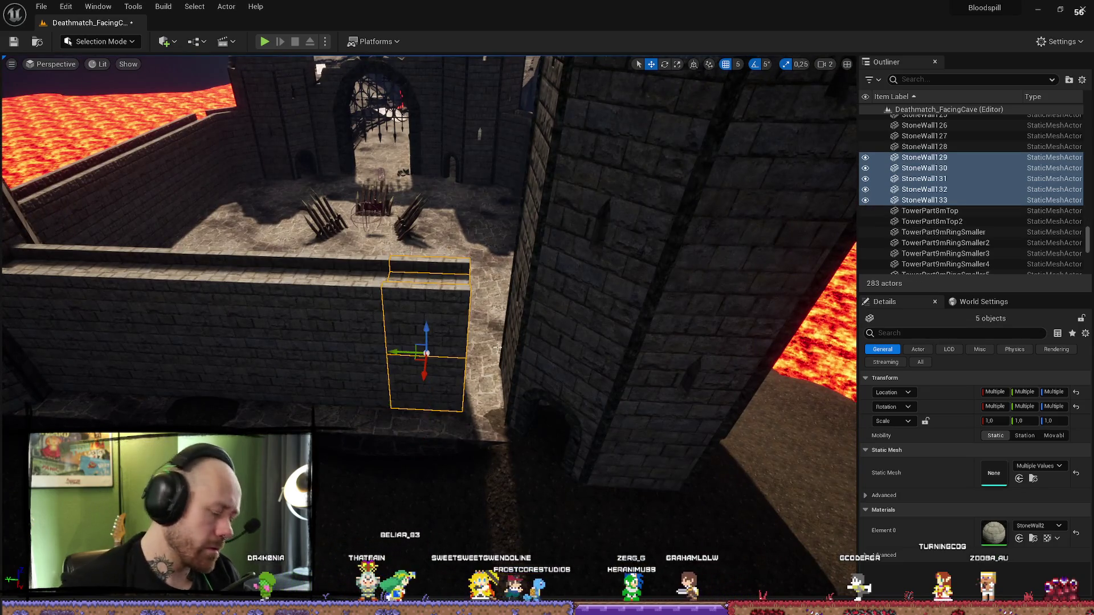
pyautogui.moveTo(399, 355); pyautogui.dragTo(490, 356)
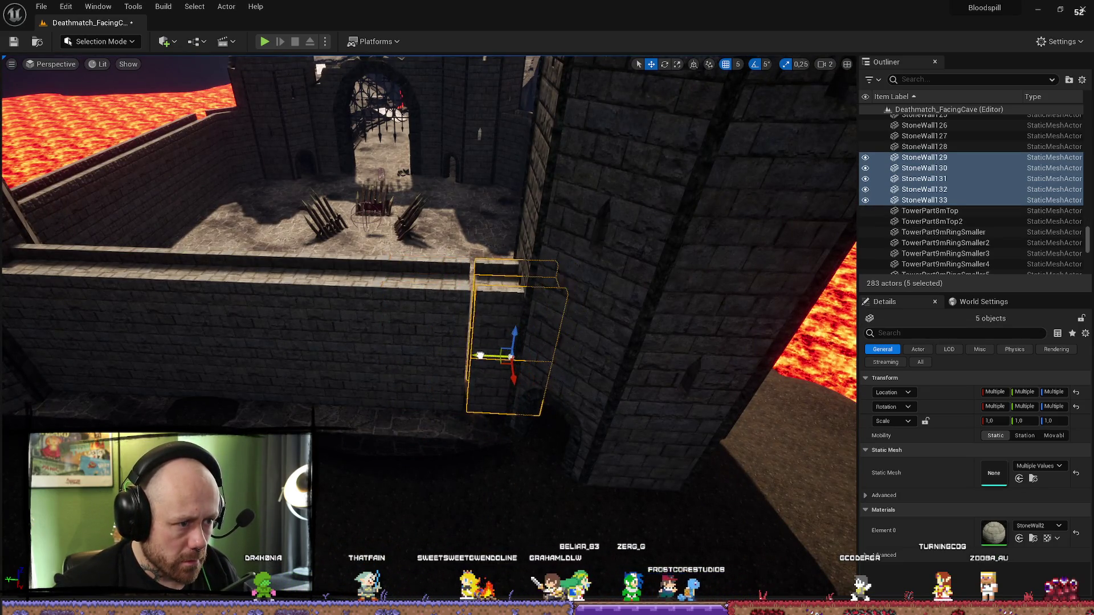
pyautogui.press('f')
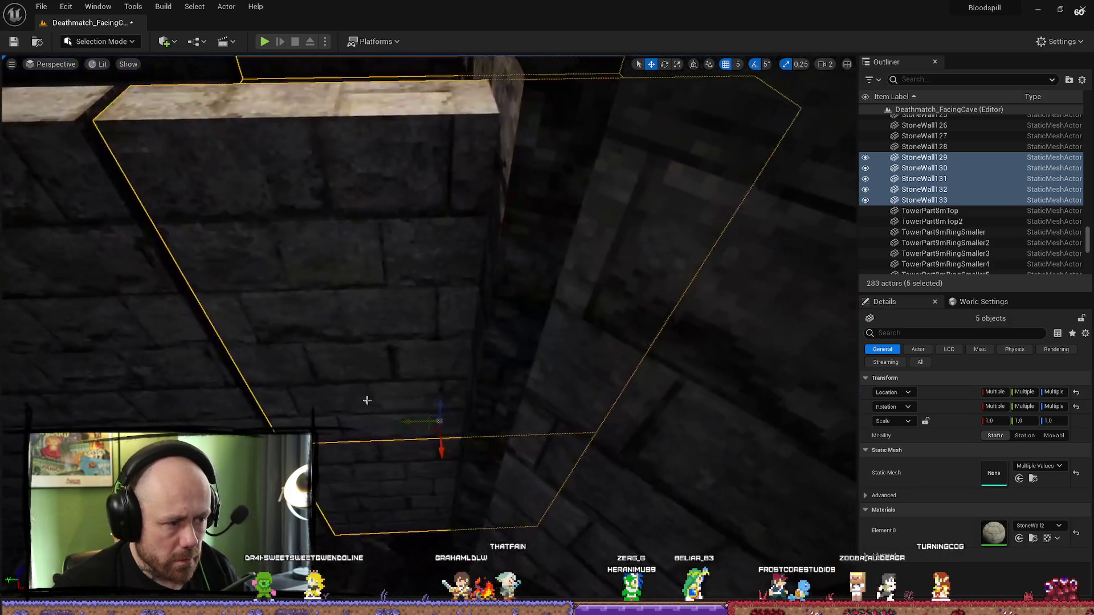
pyautogui.scroll(-4, 366, 401)
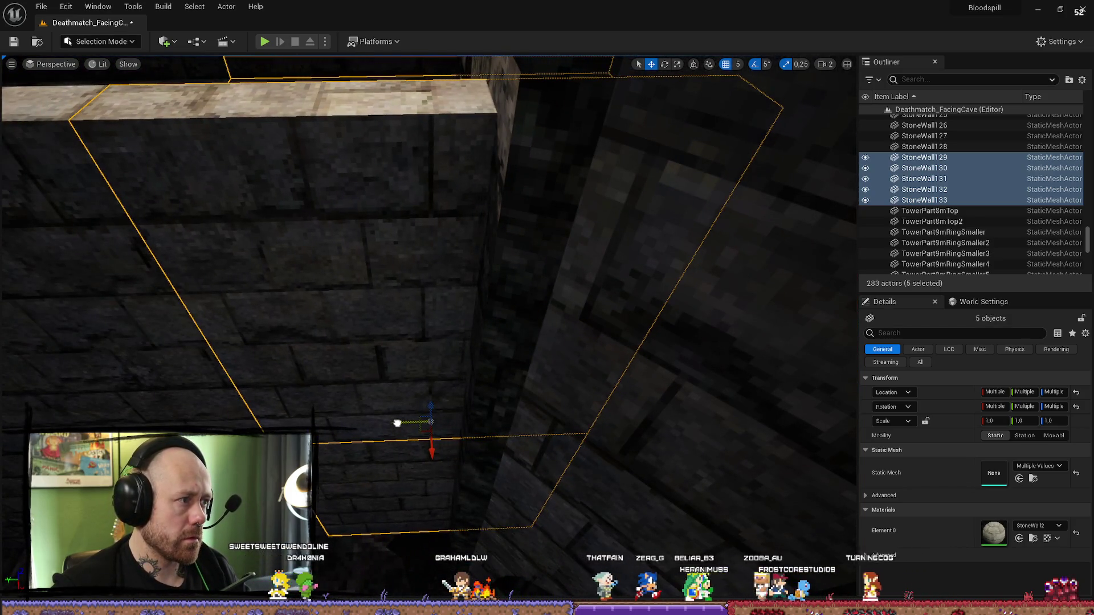
pyautogui.scroll(-6, 367, 400)
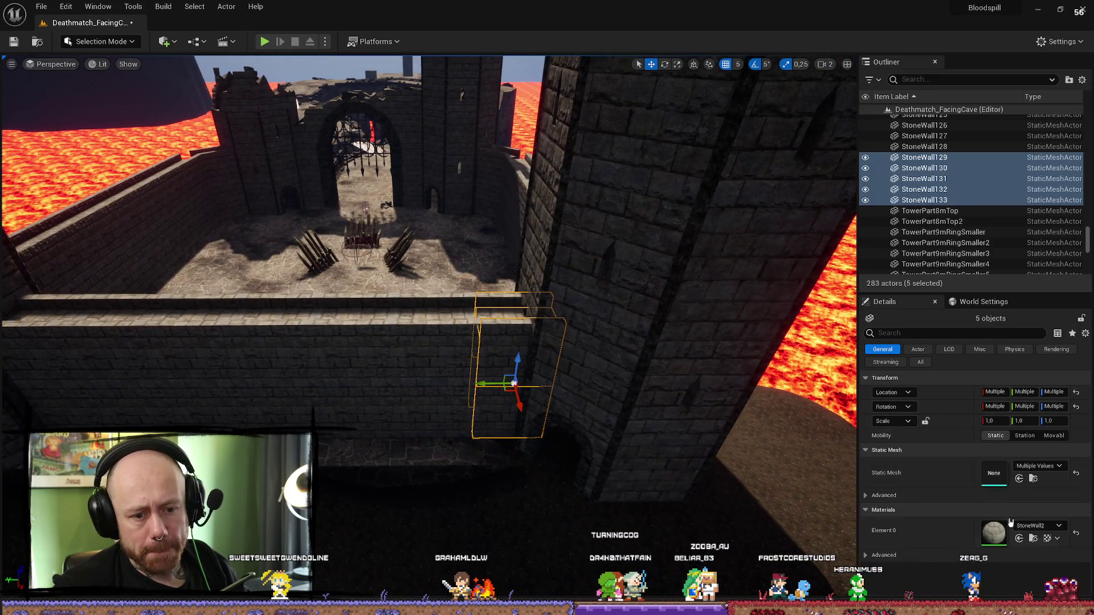
# - Try the StoneWallHalf mesh on the copied walls, then undo back to full walls
pyautogui.click(1036, 526)
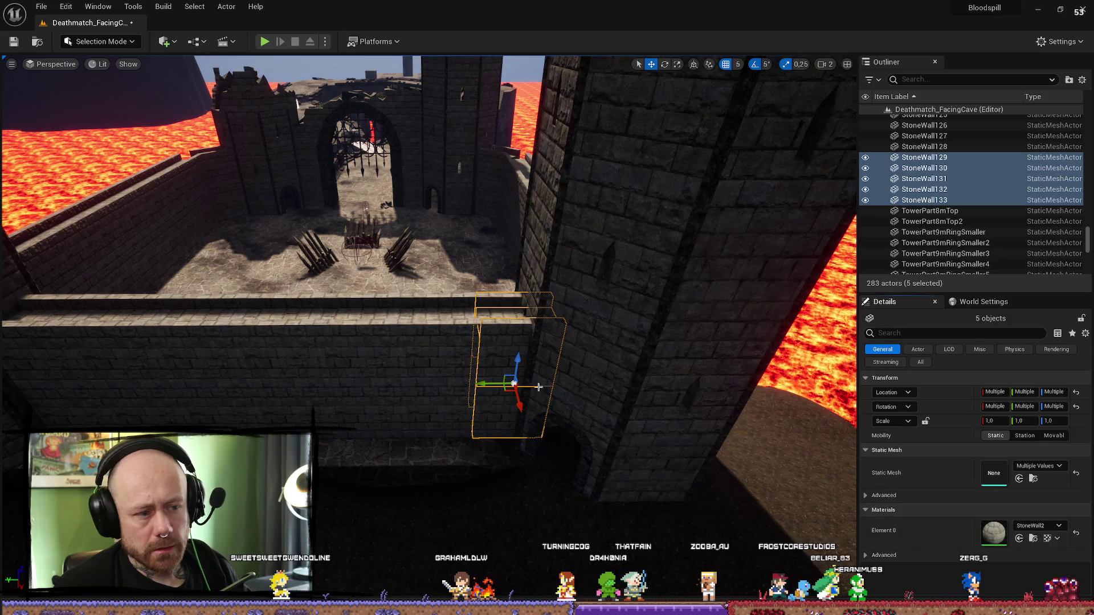
pyautogui.click(518, 346)
pyautogui.hotkey('ctrl', 'z')
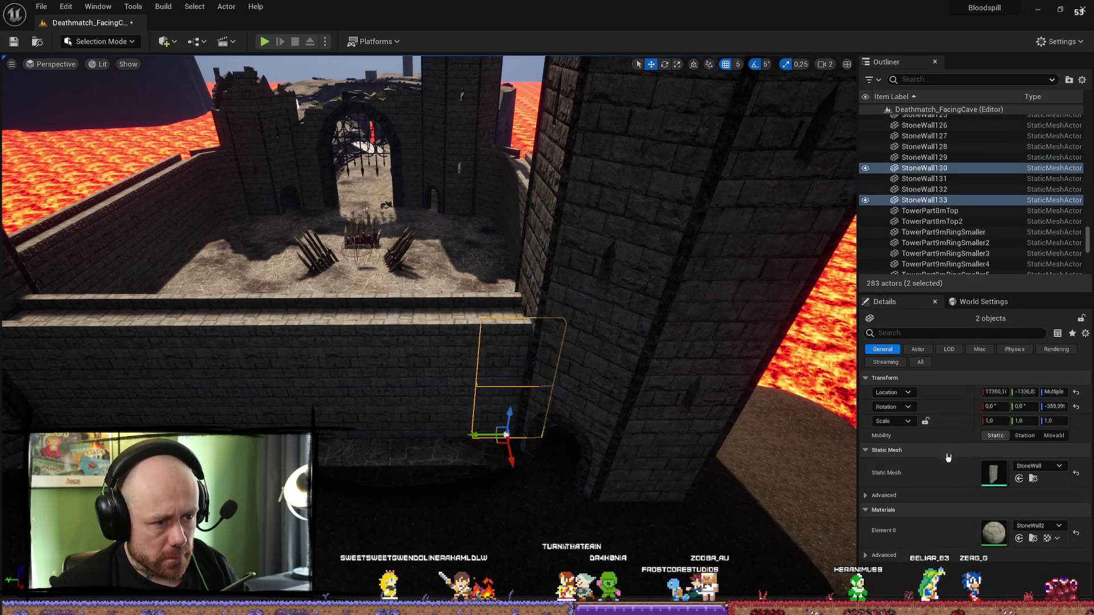
pyautogui.click(1037, 466)
pyautogui.scroll(-5, 1034, 391)
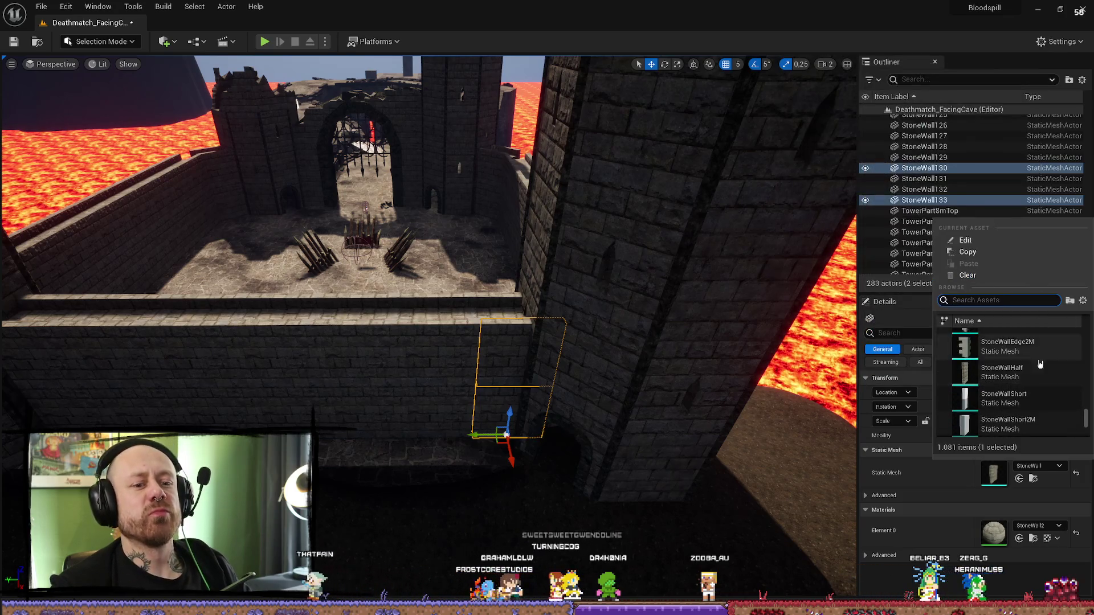
pyautogui.click(1040, 369)
pyautogui.moveTo(481, 439)
pyautogui.mouseDown()
pyautogui.moveTo(341, 439)
pyautogui.moveTo(342, 387)
pyautogui.moveTo(399, 410)
pyautogui.moveTo(399, 433)
pyautogui.moveTo(354, 427)
pyautogui.moveTo(365, 399)
pyautogui.moveTo(367, 433)
pyautogui.mouseUp()
pyautogui.hotkey('ctrl', 'z')
pyautogui.click(366, 381)
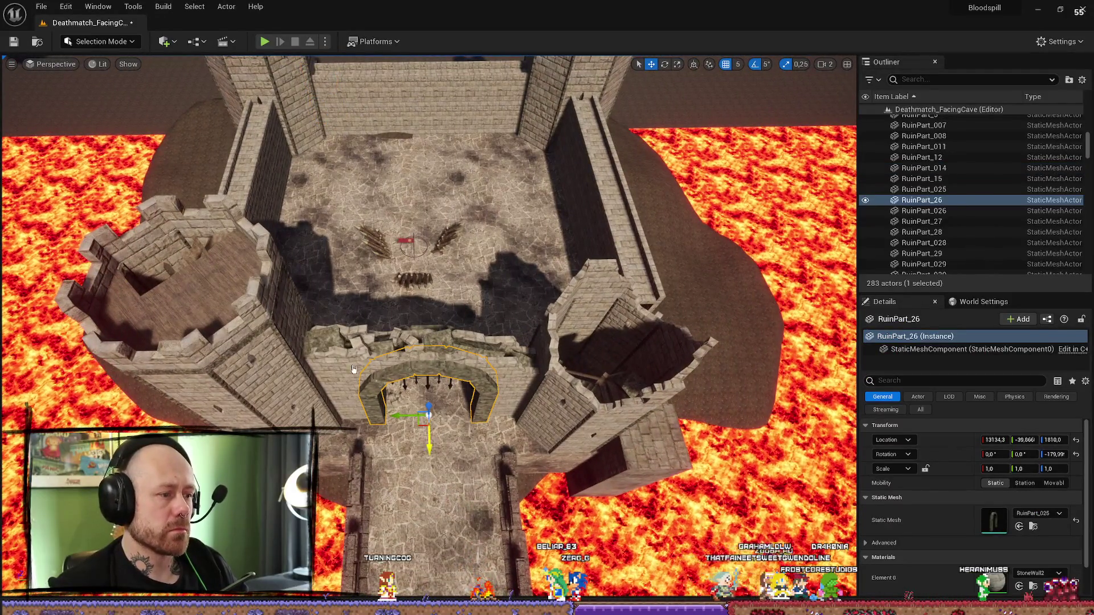
# - Select the stone gate arch and its iron grille and duplicate them
pyautogui.keyDown('ctrl'); pyautogui.click(353, 365); pyautogui.keyUp('ctrl')
pyautogui.moveTo(523, 410); pyautogui.dragTo(504, 477)
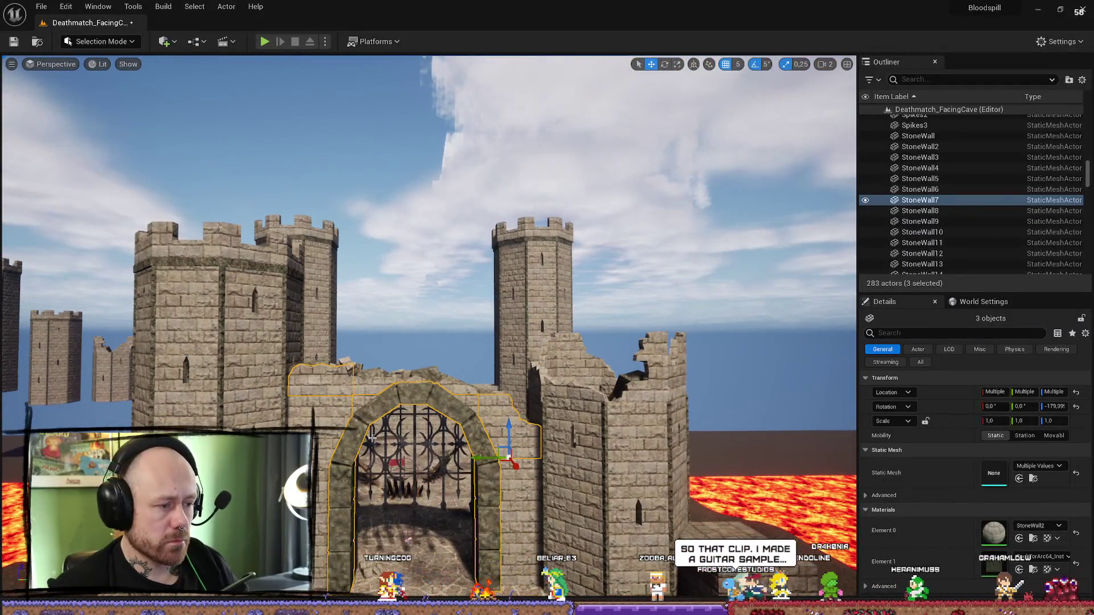
pyautogui.click(371, 473)
pyautogui.keyDown('ctrl'); pyautogui.click(415, 446); pyautogui.keyUp('ctrl')
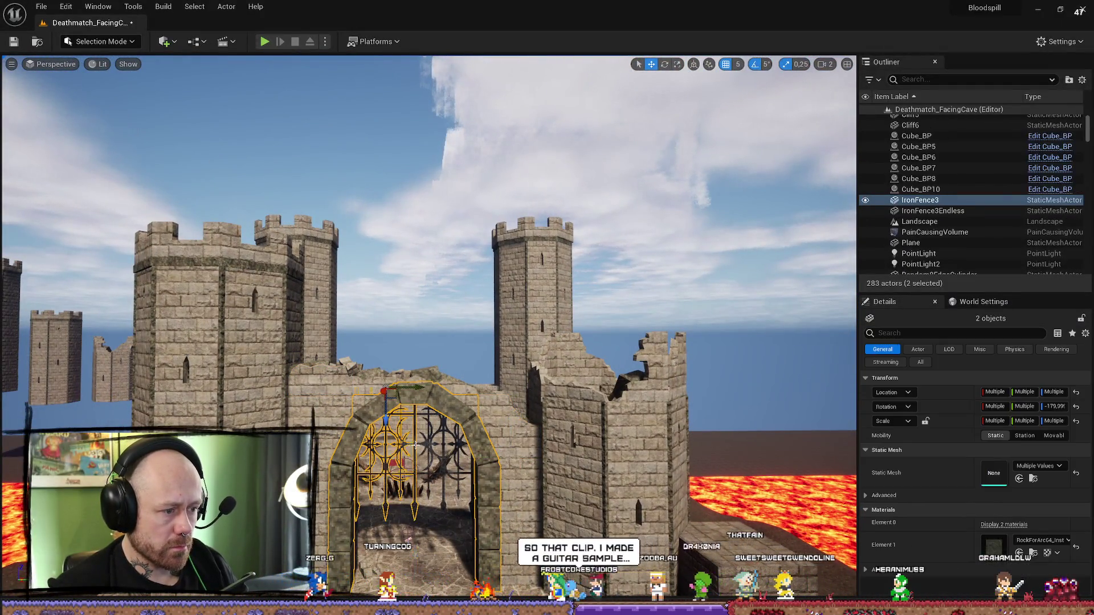
pyautogui.moveTo(428, 444); pyautogui.dragTo(507, 399)
pyautogui.hotkey('ctrl', 'd')
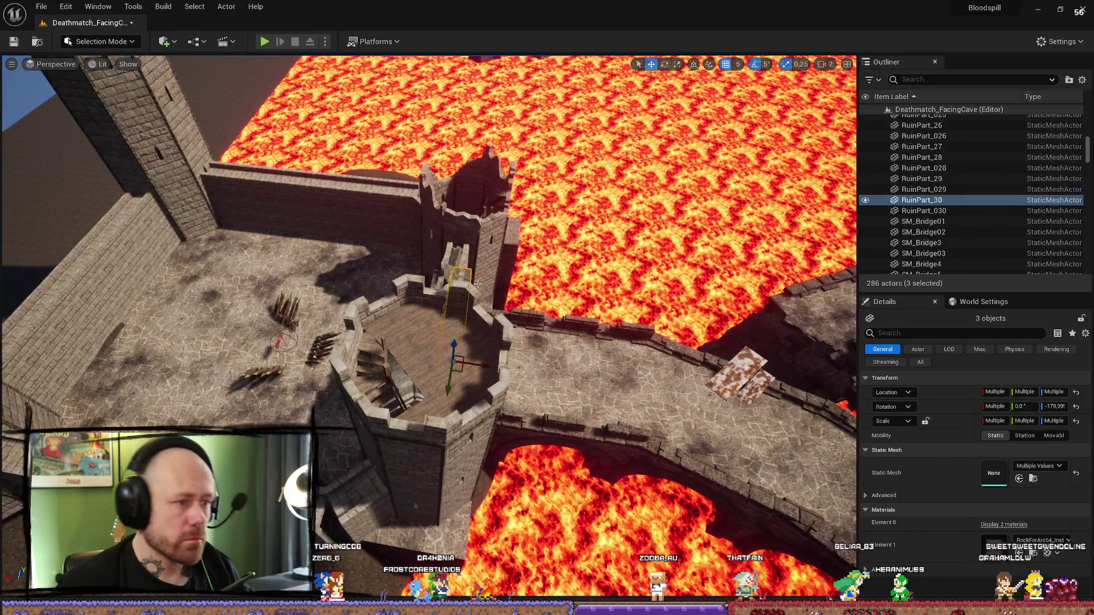
pyautogui.moveTo(279, 351); pyautogui.dragTo(335, 377)
pyautogui.hotkey('ctrl', 'z')
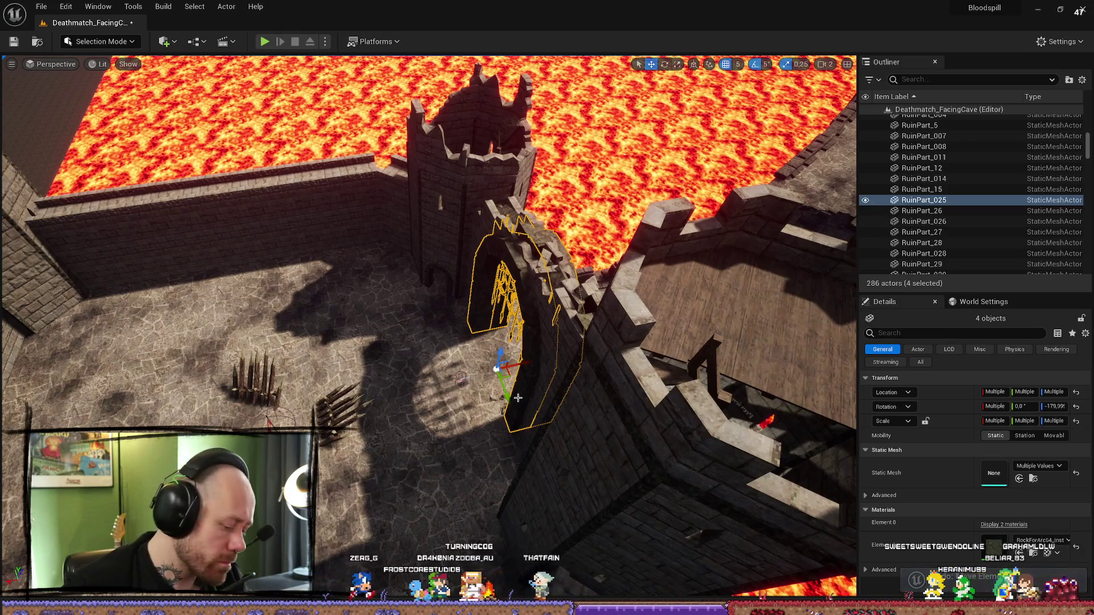
pyautogui.hotkey('ctrl', 'd')
# - Select the copied arch RuinPart_32 together with its iron fence pieces in the back wall
pyautogui.moveTo(520, 362)
pyautogui.mouseDown()
pyautogui.moveTo(495, 373)
pyautogui.moveTo(496, 405)
pyautogui.mouseUp()
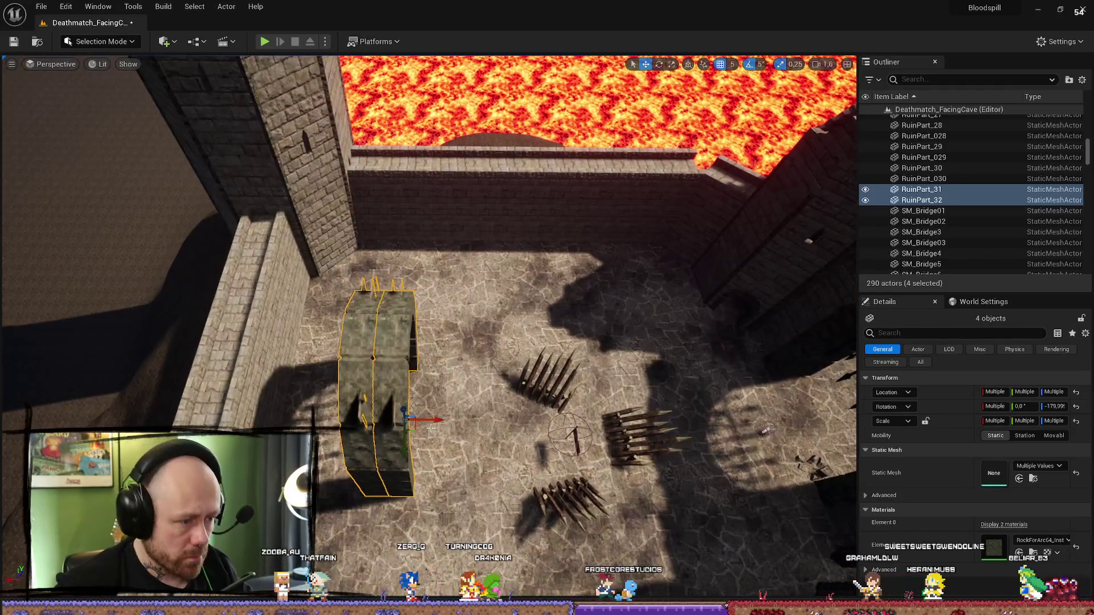
pyautogui.moveTo(766, 431); pyautogui.dragTo(684, 421)
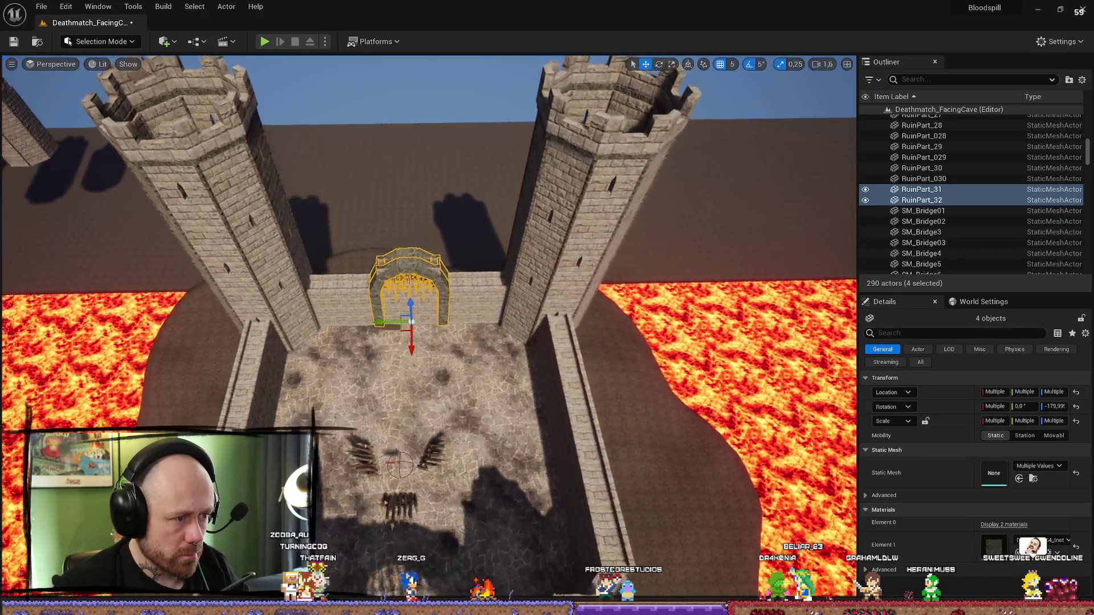
pyautogui.scroll(6, 432, 307)
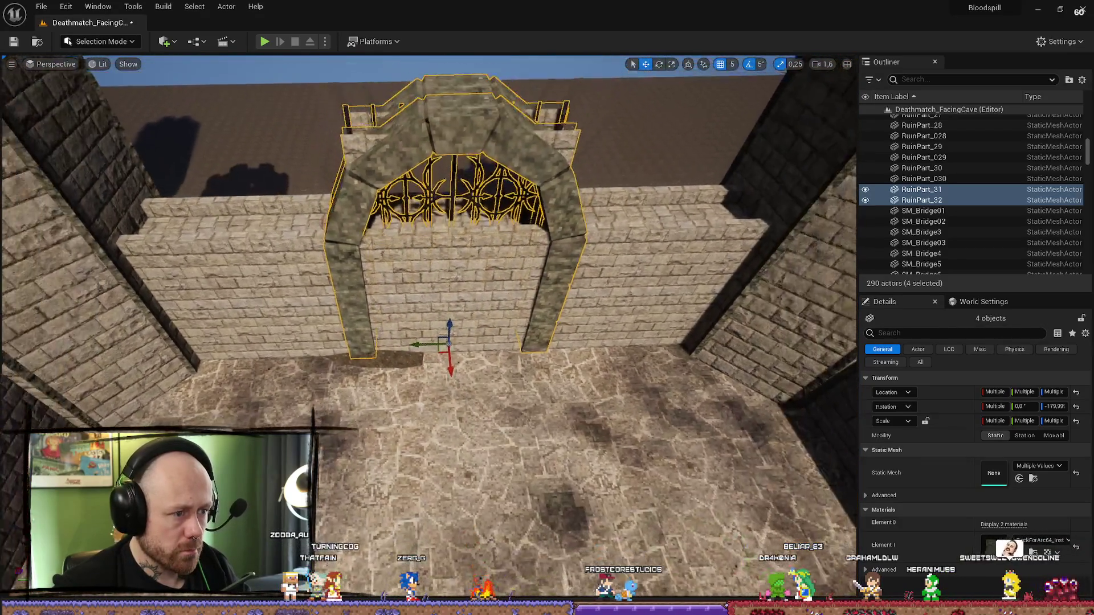
pyautogui.scroll(-3, 535, 310)
pyautogui.click(536, 309)
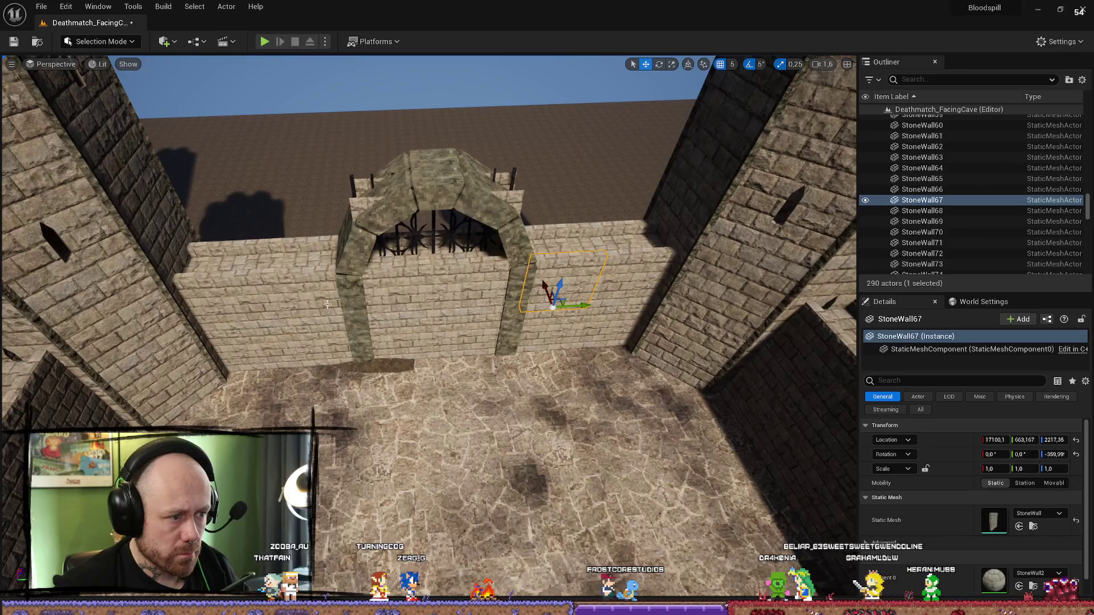
pyautogui.moveTo(349, 317); pyautogui.dragTo(349, 225)
pyautogui.click(362, 234)
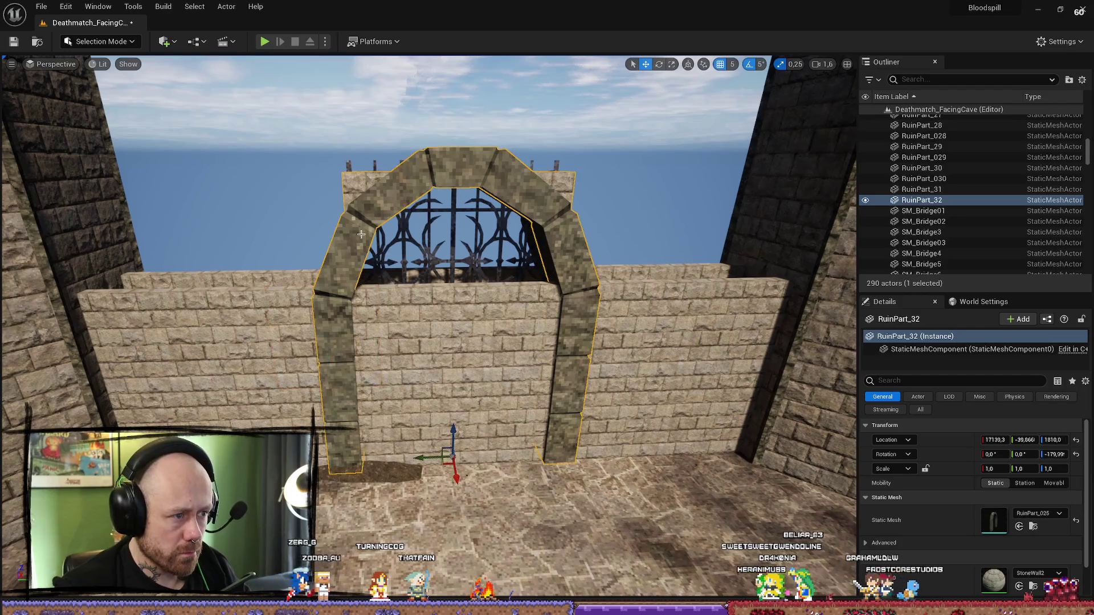
pyautogui.keyDown('ctrl'); pyautogui.click(438, 225); pyautogui.keyUp('ctrl')
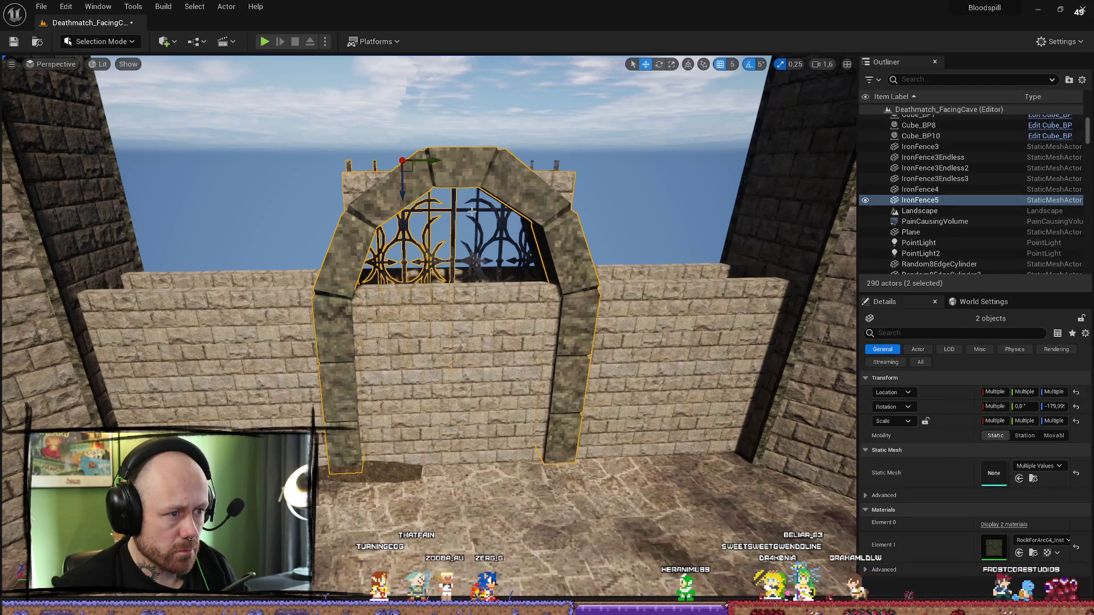
pyautogui.keyDown('ctrl'); pyautogui.click(480, 204); pyautogui.keyUp('ctrl')
pyautogui.moveTo(480, 205); pyautogui.dragTo(468, 230)
pyautogui.moveTo(397, 227)
pyautogui.mouseDown()
pyautogui.moveTo(552, 311)
pyautogui.moveTo(513, 284)
pyautogui.mouseUp()
pyautogui.keyDown('ctrl'); pyautogui.click(553, 311); pyautogui.keyUp('ctrl')
pyautogui.moveTo(437, 473)
pyautogui.mouseDown()
pyautogui.moveTo(415, 354)
pyautogui.moveTo(439, 342)
pyautogui.moveTo(450, 354)
pyautogui.mouseUp()
# - Scale the two iron fences in the new arch up to 4.0, undoing an accidental squash
pyautogui.press('e')
pyautogui.press('r')
pyautogui.hotkey('ctrl', 'z')
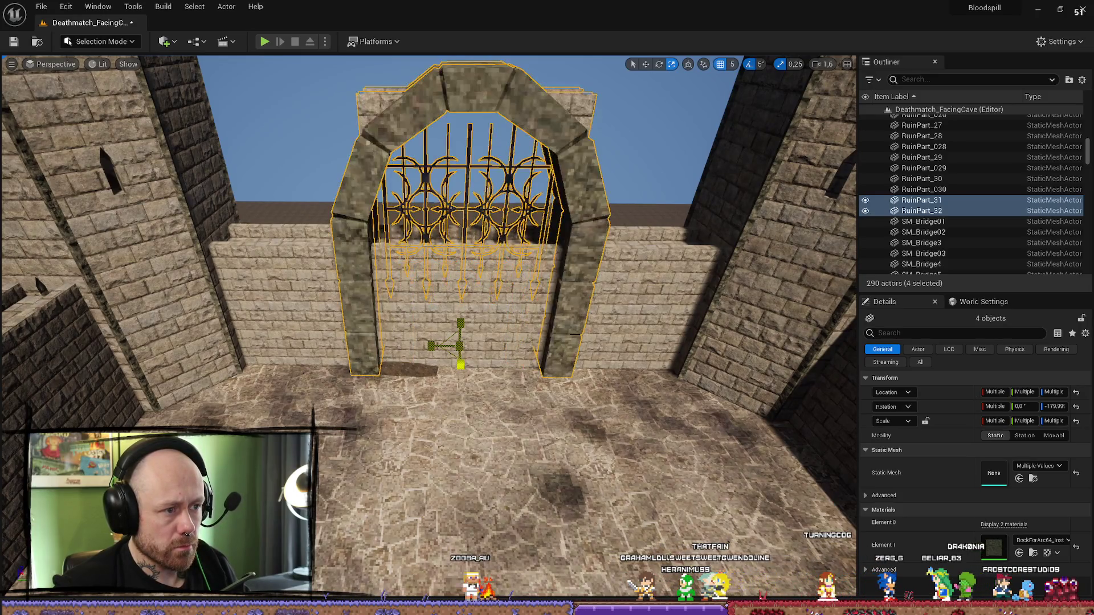
pyautogui.click(462, 348)
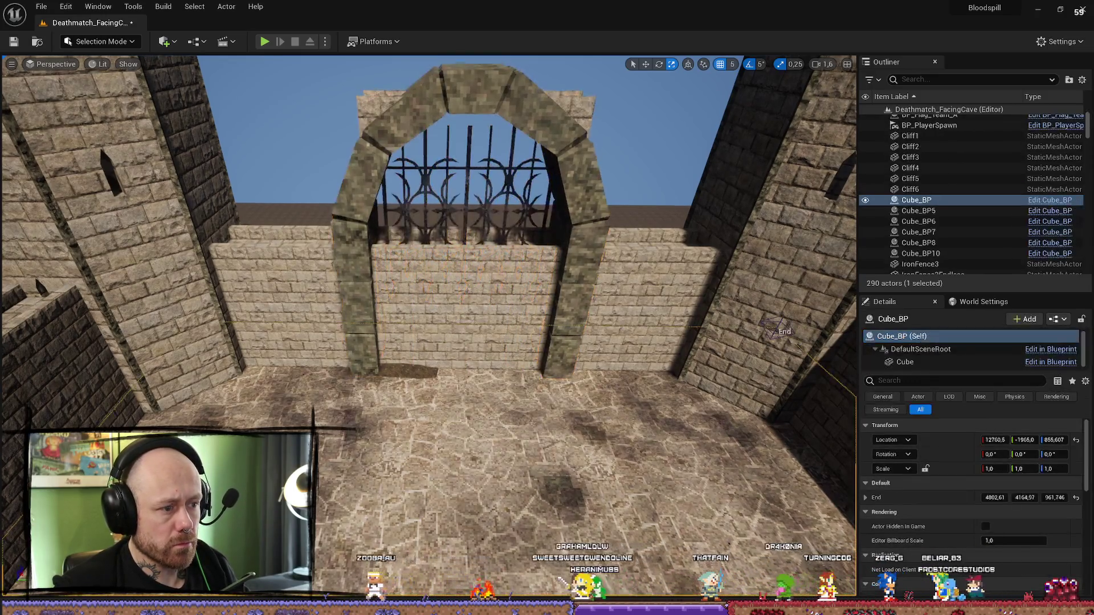
pyautogui.press('f')
pyautogui.click(470, 330)
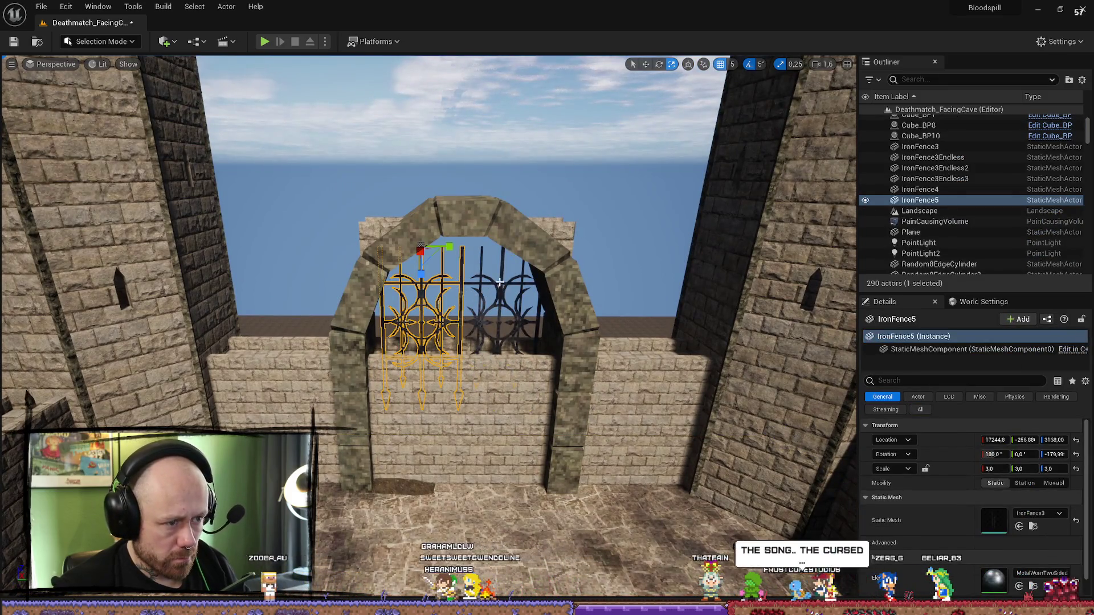
pyautogui.keyDown('ctrl'); pyautogui.click(542, 296); pyautogui.keyUp('ctrl')
pyautogui.press('w')
pyautogui.press('r')
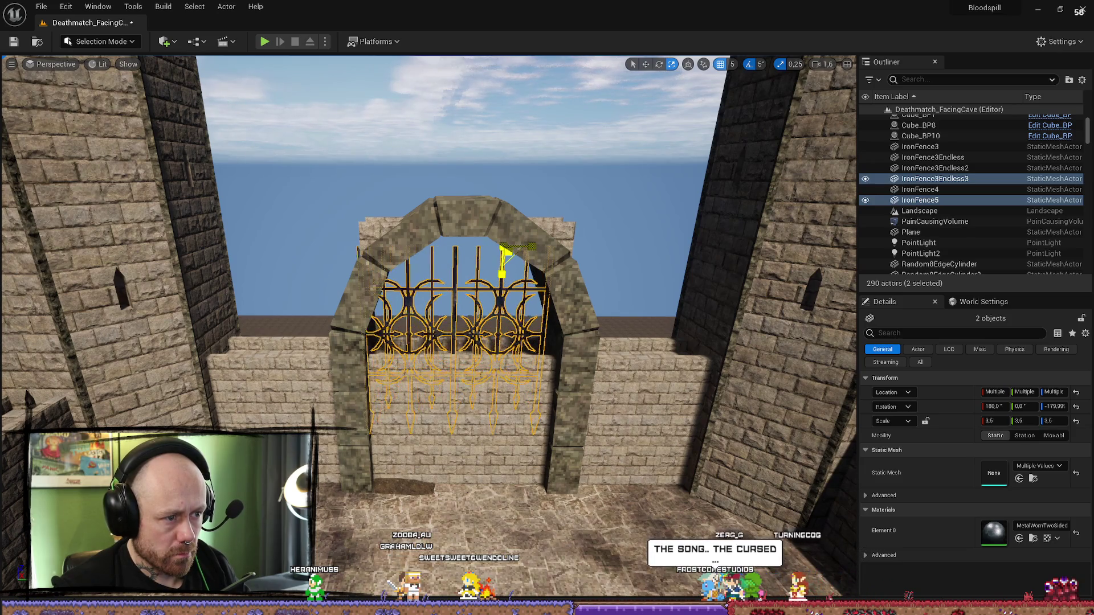
pyautogui.moveTo(504, 253)
pyautogui.mouseDown()
pyautogui.moveTo(552, 248)
pyautogui.moveTo(524, 341)
pyautogui.moveTo(598, 319)
pyautogui.moveTo(512, 331)
pyautogui.moveTo(434, 284)
pyautogui.mouseUp()
pyautogui.moveTo(354, 366); pyautogui.dragTo(392, 340)
# - Delete a surplus fence and two arch wall blocks, restoring the accidentally deleted IronFence5
pyautogui.press('Delete')
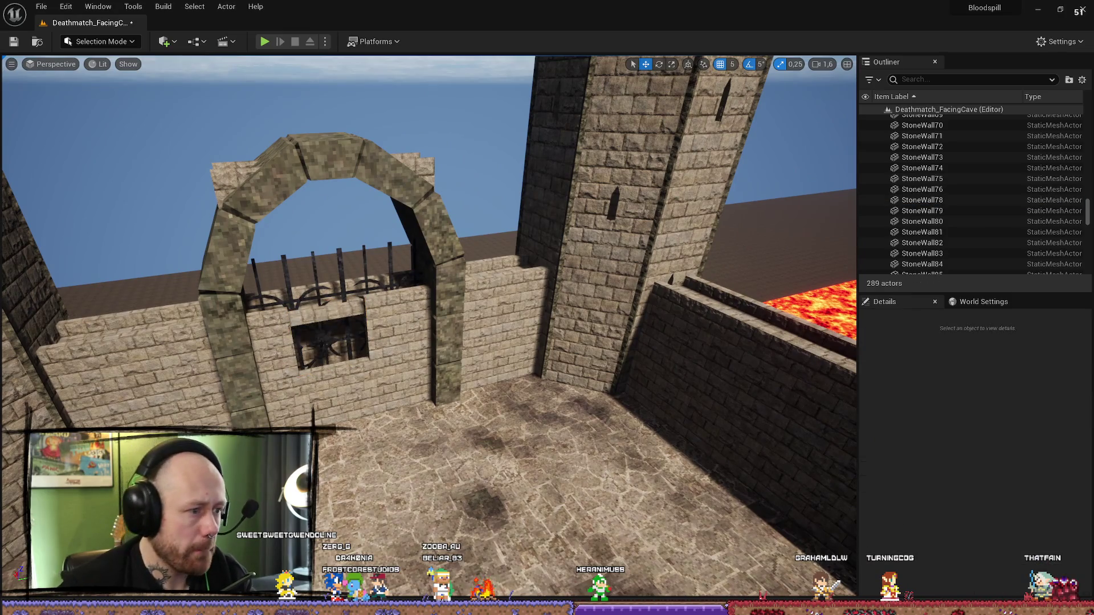
pyautogui.click(395, 388)
pyautogui.press('Delete')
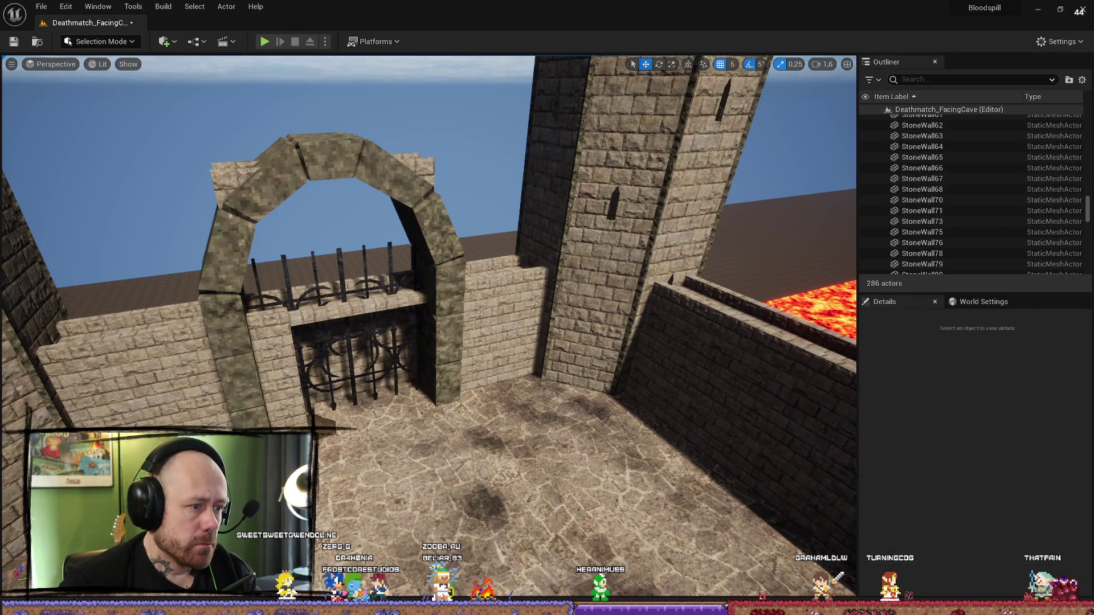
pyautogui.click(274, 328)
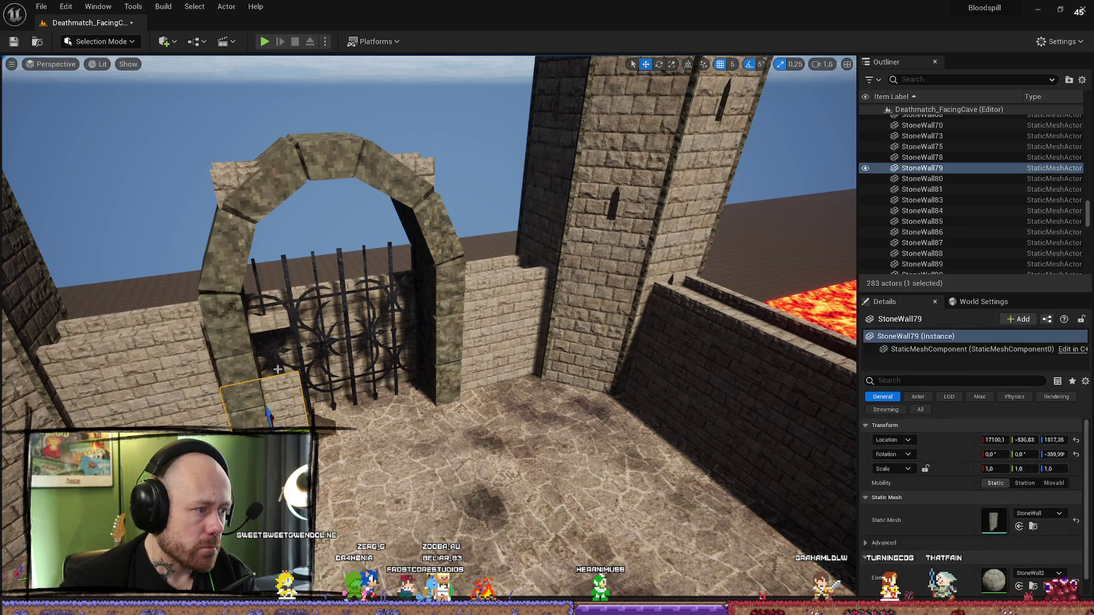
pyautogui.press('Delete')
pyautogui.click(282, 302)
pyautogui.press('Delete')
pyautogui.click(361, 352)
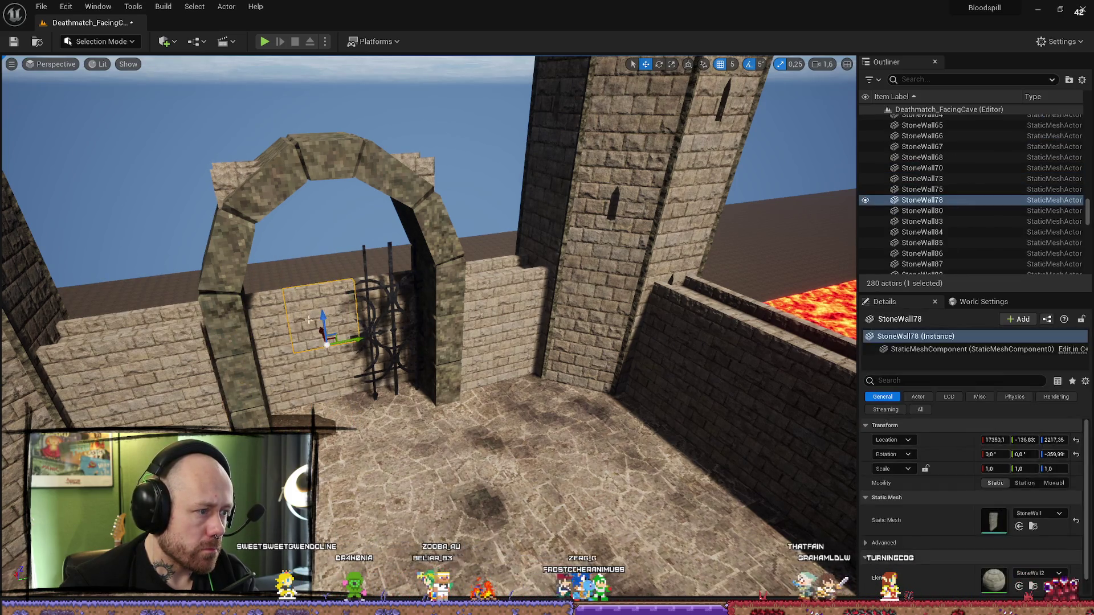
pyautogui.press('Escape')
pyautogui.hotkey('ctrl', 'z')
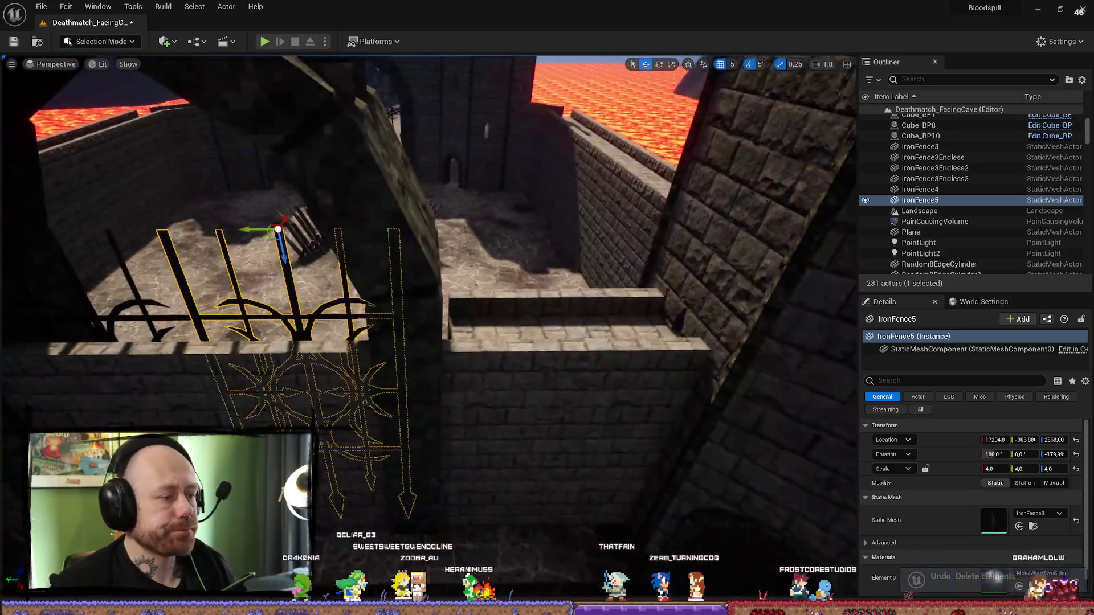
# - Delete StoneWall83 and the five remaining wall pieces hiding the gate
pyautogui.click(501, 364)
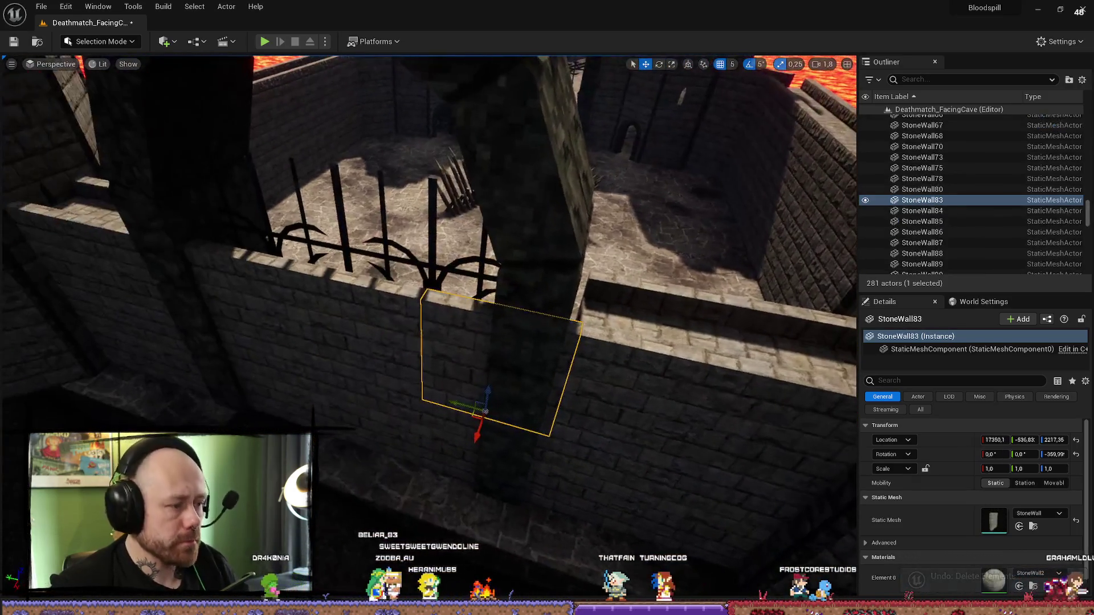
pyautogui.press('Delete')
pyautogui.click(444, 422)
pyautogui.press('Delete')
pyautogui.click(353, 421)
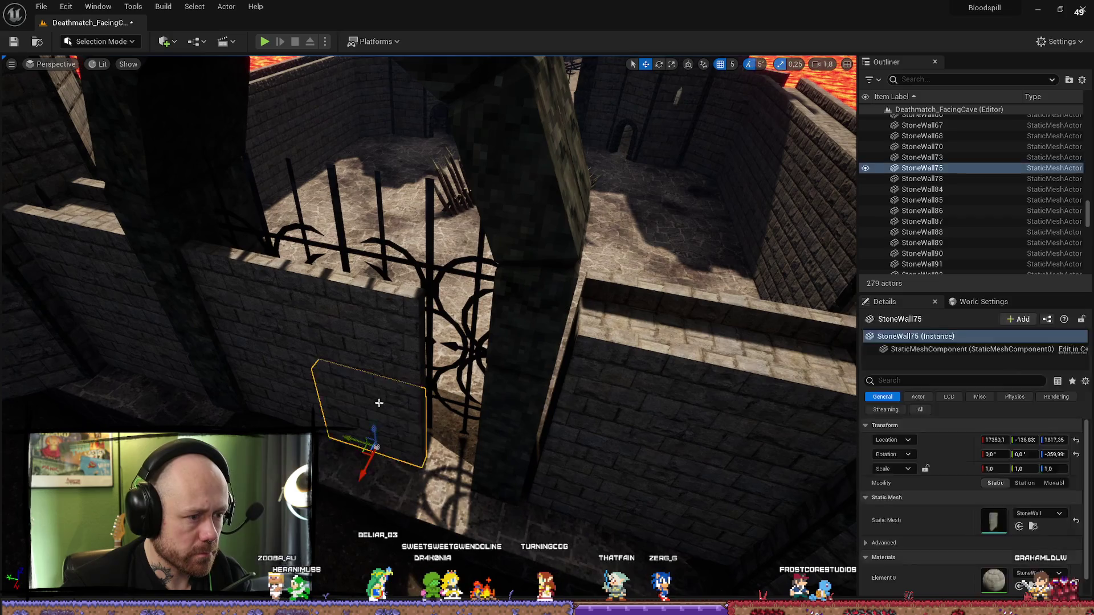
pyautogui.press('Delete')
pyautogui.click(348, 330)
pyautogui.press('Delete')
pyautogui.click(245, 308)
pyautogui.press('Delete')
pyautogui.click(393, 445)
pyautogui.press('Delete')
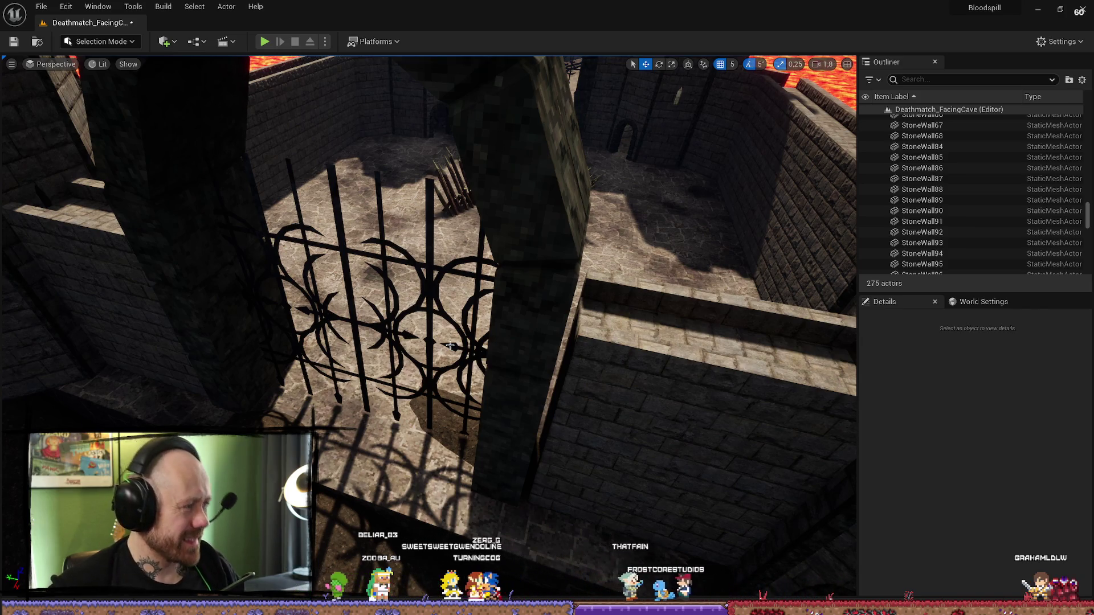
pyautogui.moveTo(11, 322); pyautogui.dragTo(23, 321)
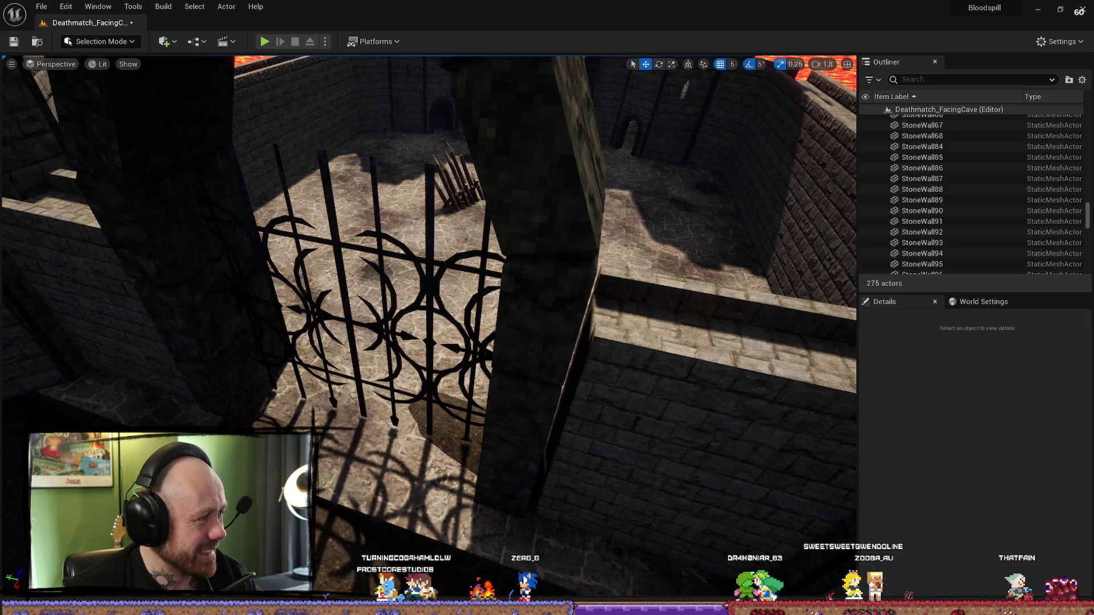
# - Switch to the Firefox window showing the Twitch clip
pyautogui.hotkey('alt', 'Tab')
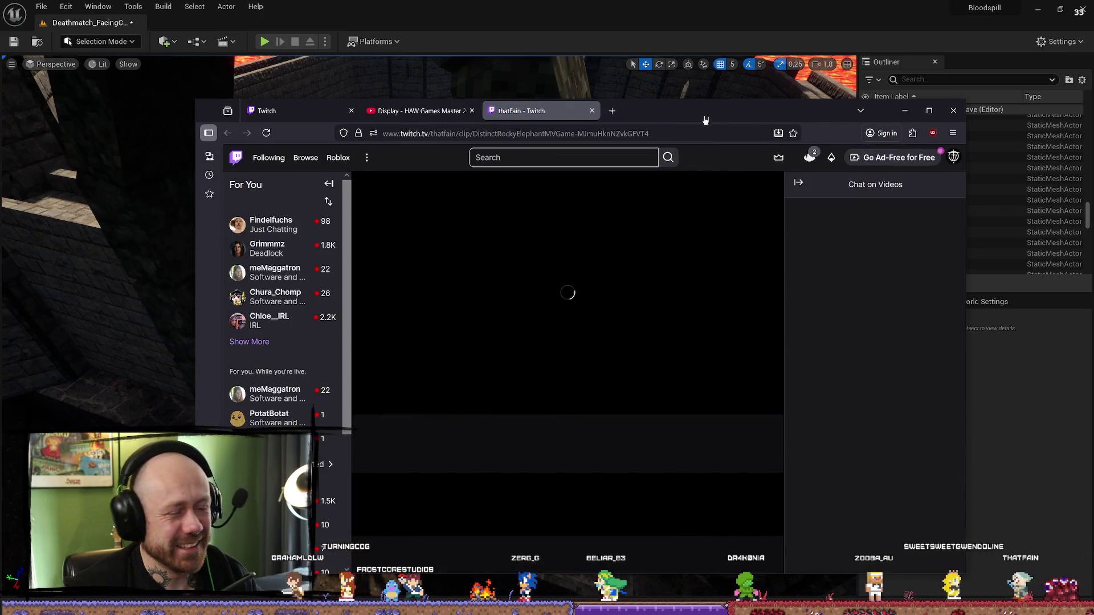
# - Reposition the browser, unmute the Beeeeeerh clip, then close its tab and return to Unreal
pyautogui.moveTo(730, 119); pyautogui.dragTo(764, 57)
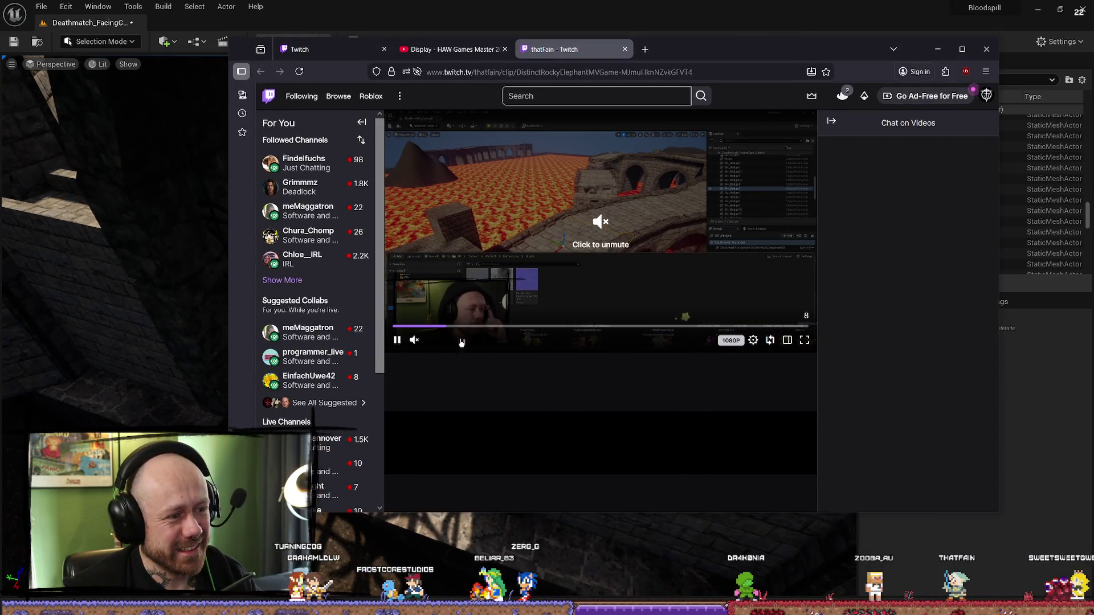
pyautogui.click(414, 339)
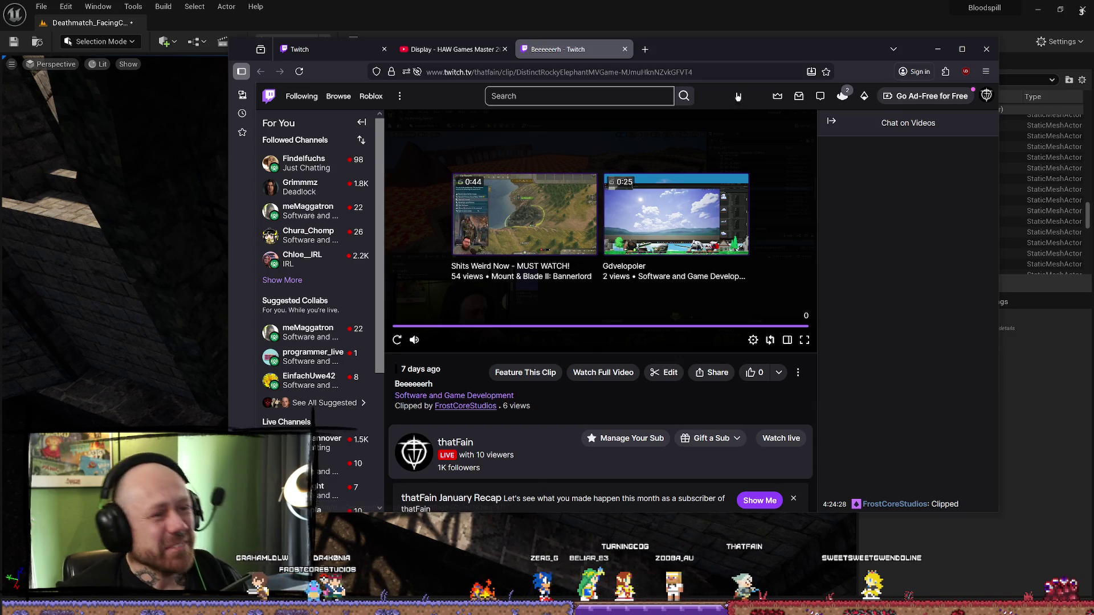
pyautogui.click(627, 49)
pyautogui.hotkey('alt', 'Tab')
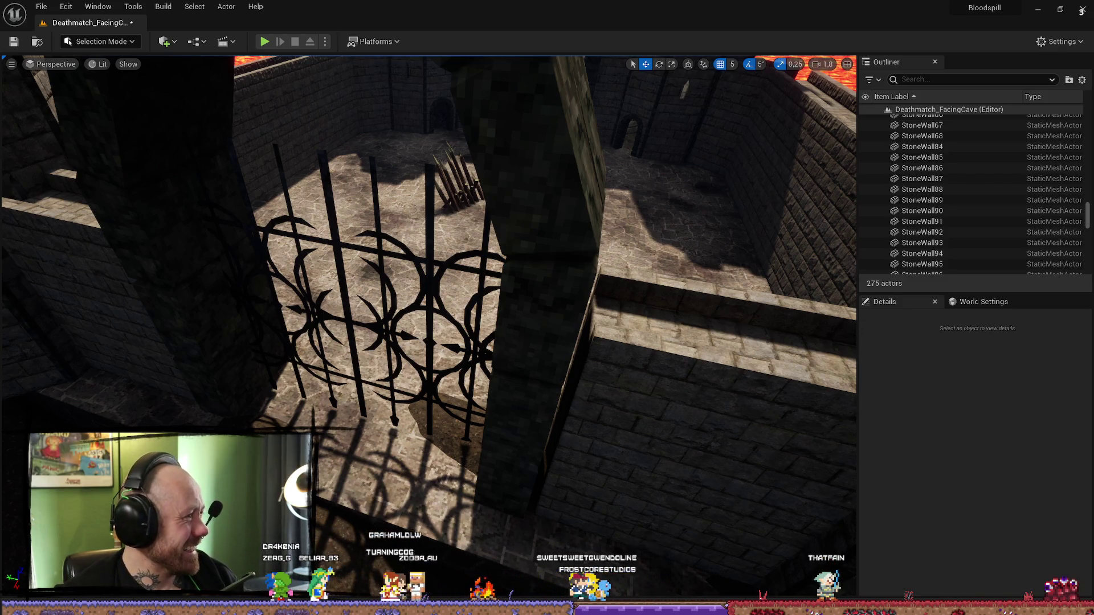
# - Enter Landscape sculpting mode and change the brush from Flatten to Smooth
pyautogui.moveTo(704, 267)
pyautogui.mouseDown()
pyautogui.moveTo(667, 239)
pyautogui.moveTo(650, 284)
pyautogui.moveTo(629, 228)
pyautogui.moveTo(627, 279)
pyautogui.mouseUp()
pyautogui.click(626, 376)
pyautogui.moveTo(627, 376)
pyautogui.mouseDown()
pyautogui.moveTo(621, 354)
pyautogui.moveTo(506, 456)
pyautogui.mouseUp()
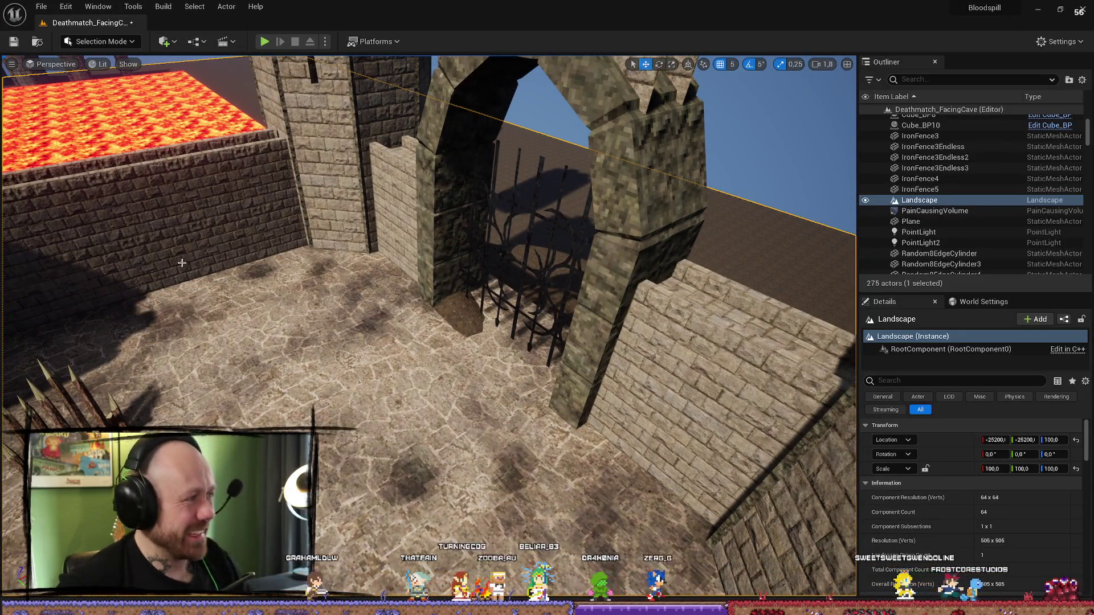
pyautogui.click(128, 42)
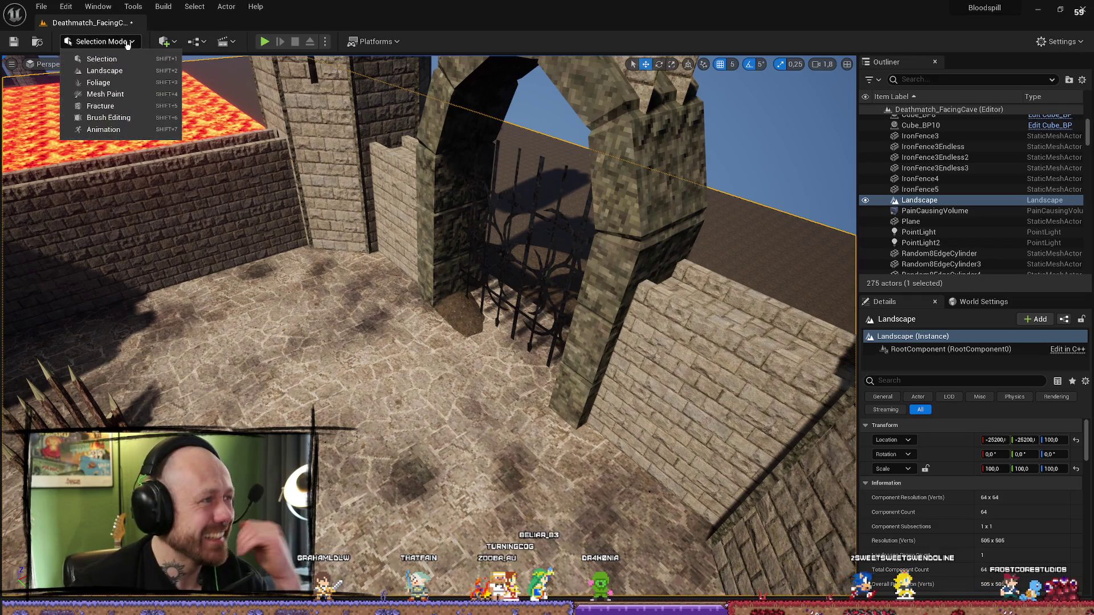
pyautogui.click(104, 71)
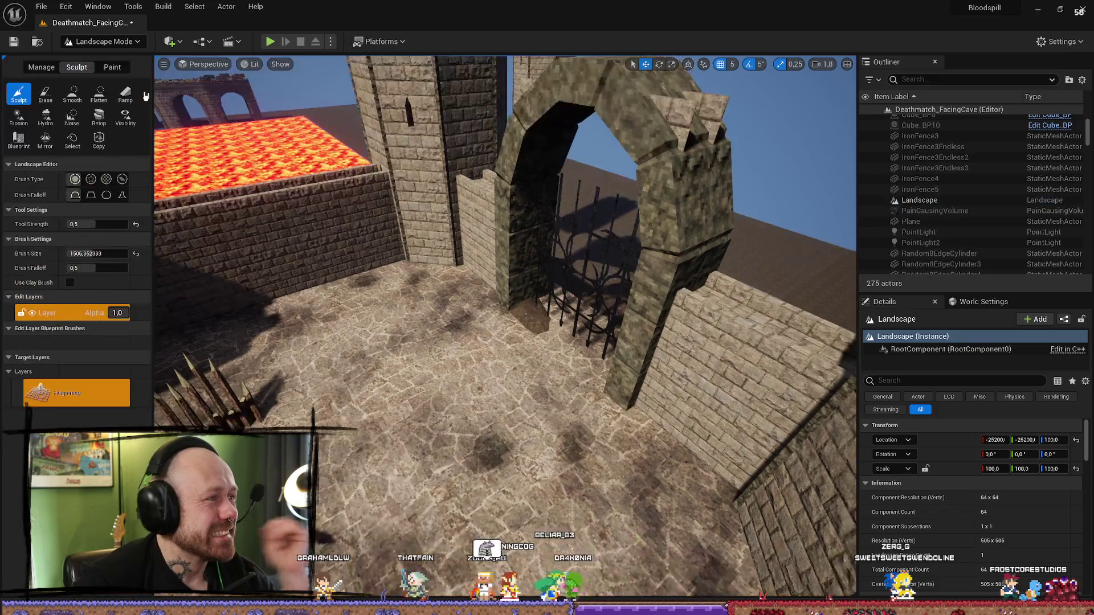
pyautogui.click(100, 102)
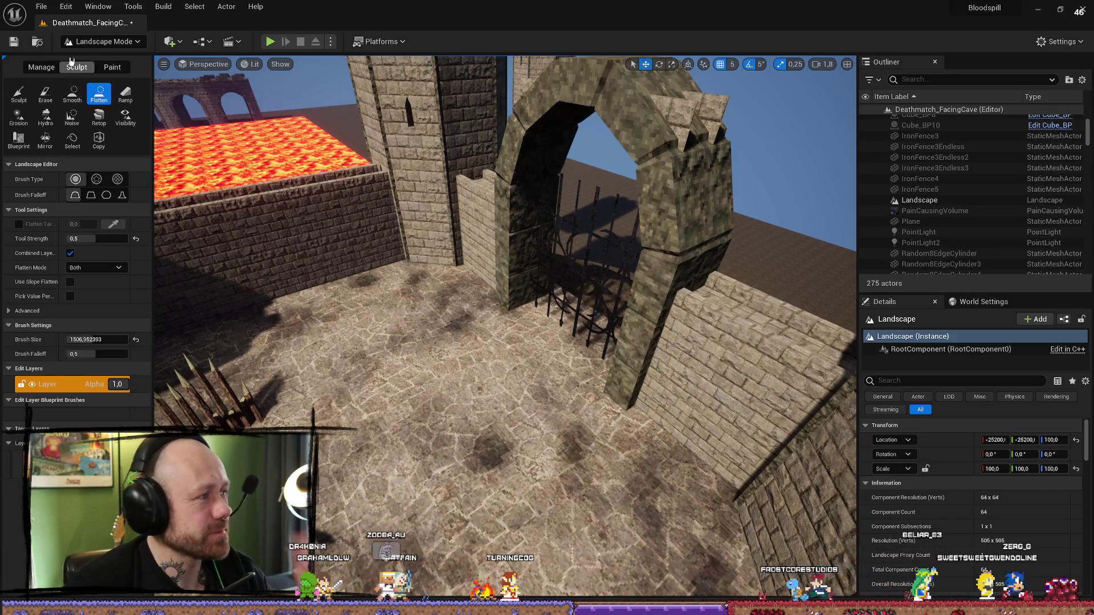
pyautogui.click(71, 95)
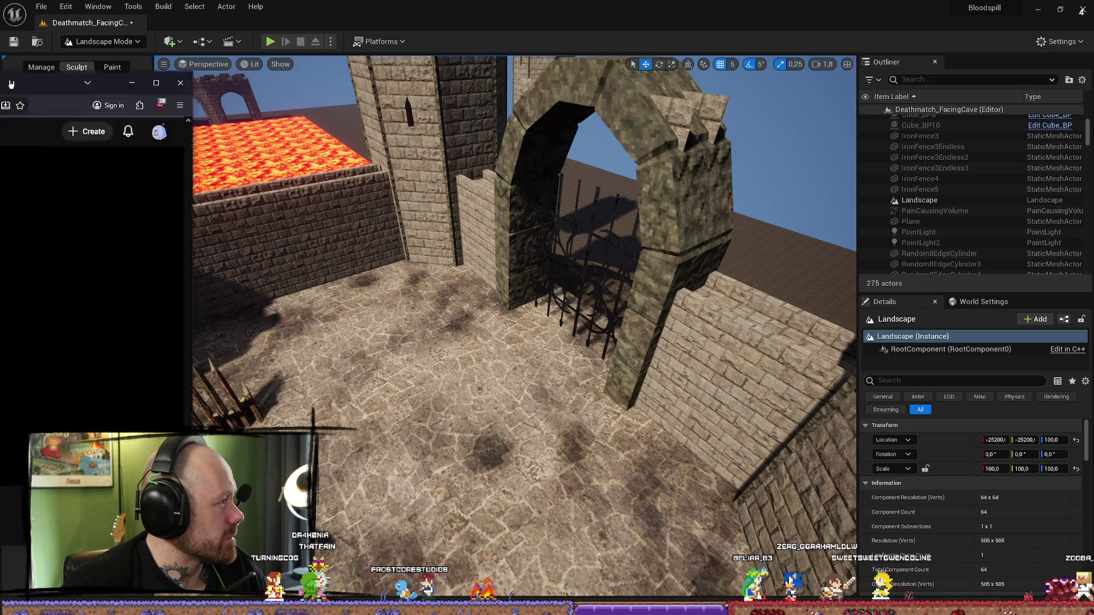
pyautogui.hotkey('alt', 'Tab')
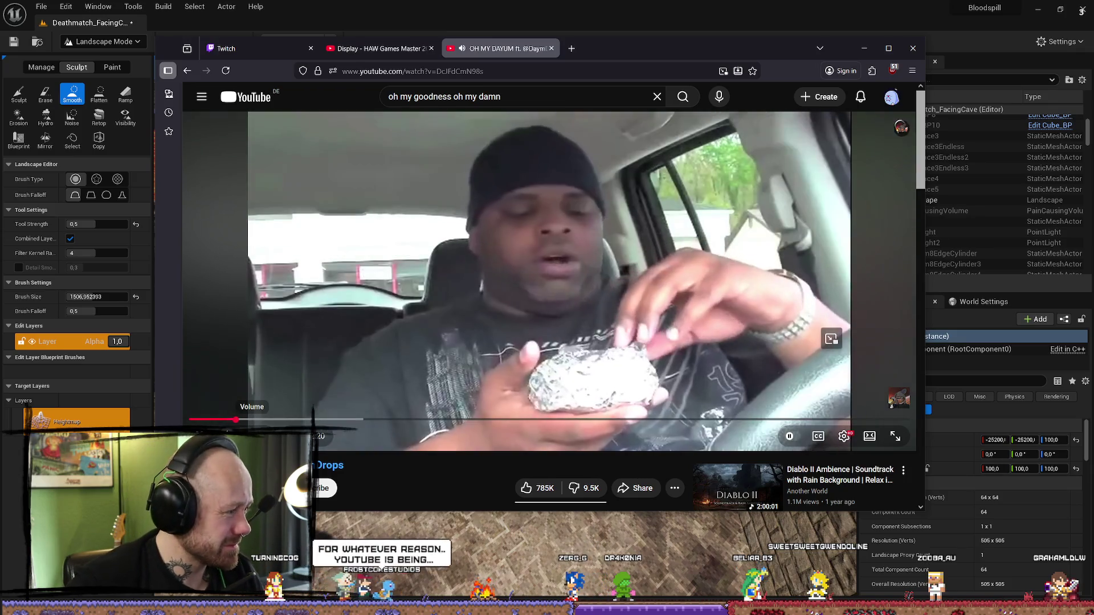
pyautogui.scroll(-2, 383, 427)
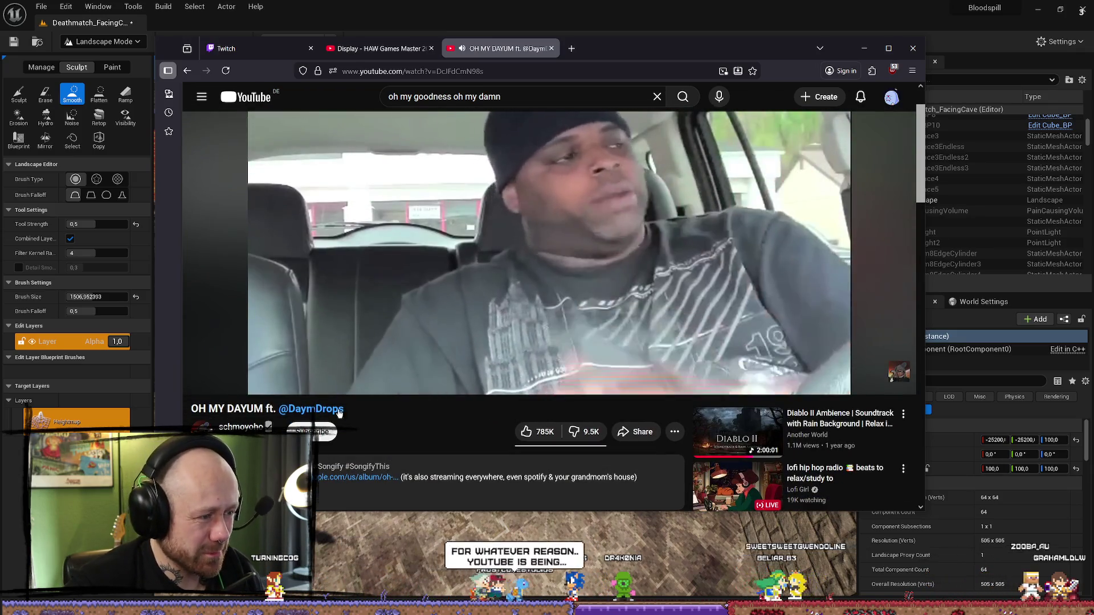
pyautogui.scroll(2, 400, 393)
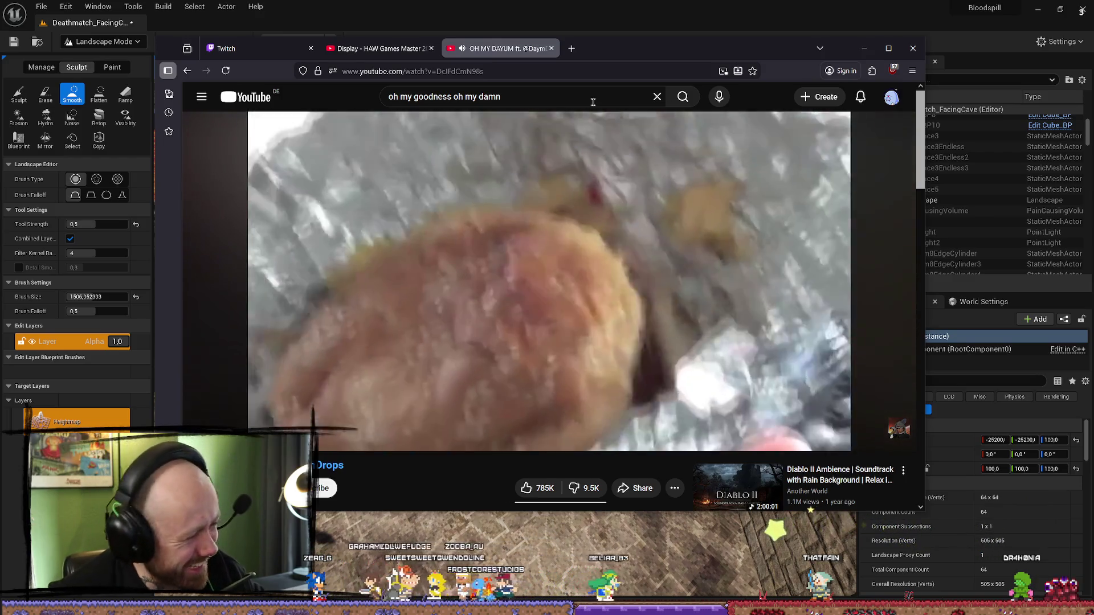
pyautogui.hotkey('alt', 'Tab')
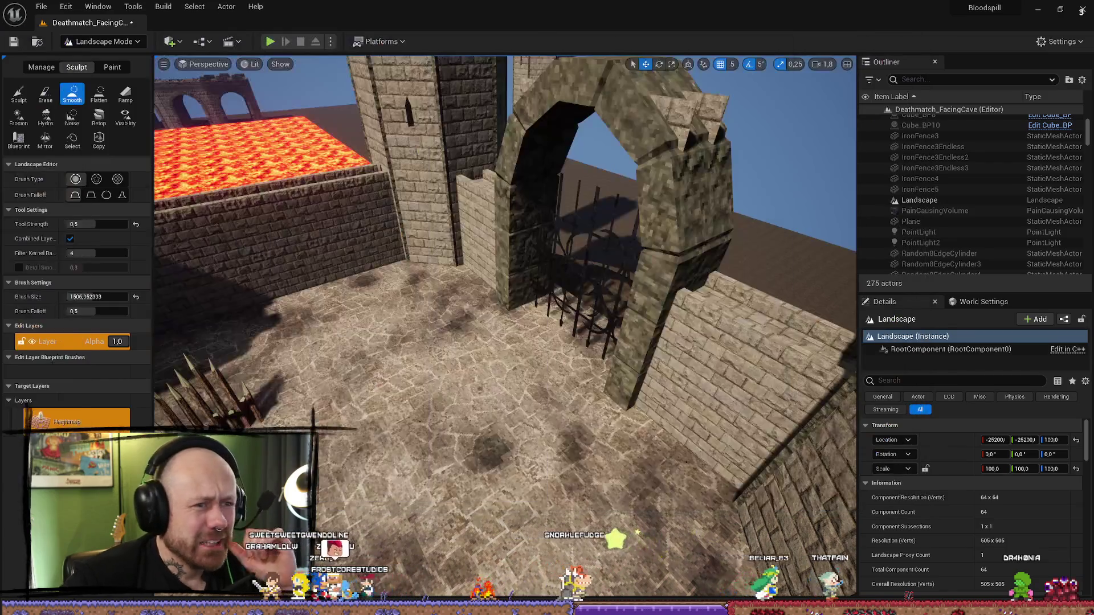
# - Face the arch gate and return from Landscape to Selection Mode
pyautogui.moveTo(409, 398); pyautogui.dragTo(376, 398)
pyautogui.moveTo(638, 262)
pyautogui.mouseDown()
pyautogui.moveTo(627, 260)
pyautogui.moveTo(648, 256)
pyautogui.moveTo(620, 259)
pyautogui.moveTo(636, 258)
pyautogui.mouseUp()
pyautogui.moveTo(494, 275)
pyautogui.mouseDown()
pyautogui.moveTo(494, 261)
pyautogui.moveTo(494, 275)
pyautogui.moveTo(461, 258)
pyautogui.mouseUp()
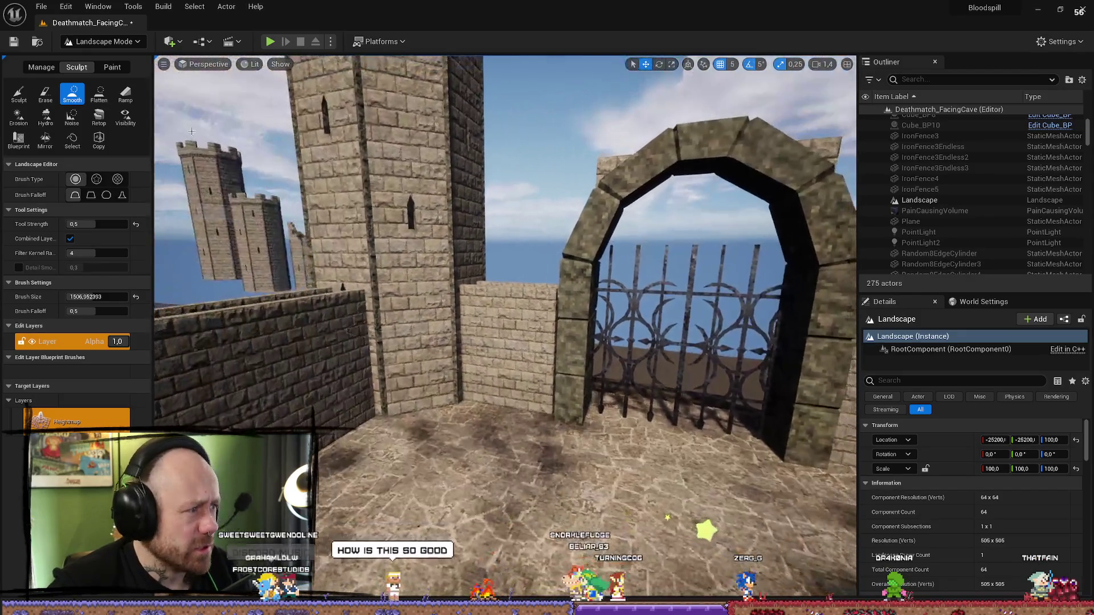
pyautogui.click(102, 42)
pyautogui.click(95, 60)
pyautogui.moveTo(637, 331); pyautogui.dragTo(637, 331)
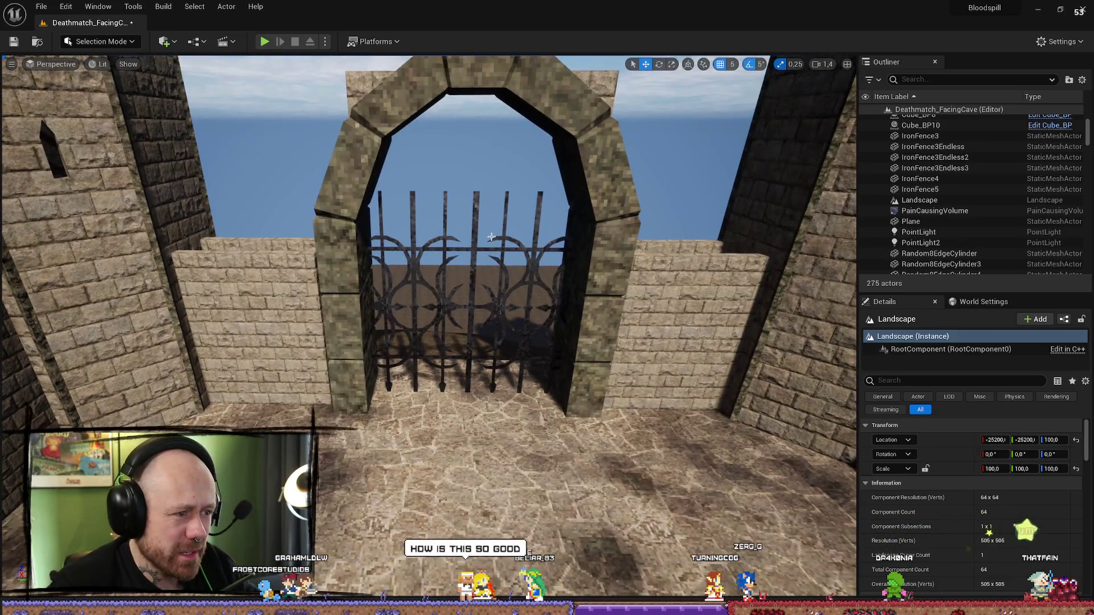
# - Duplicate IronFence5 as IronFence6 and lower the copy into the arch
pyautogui.hotkey('ctrl', 'space')
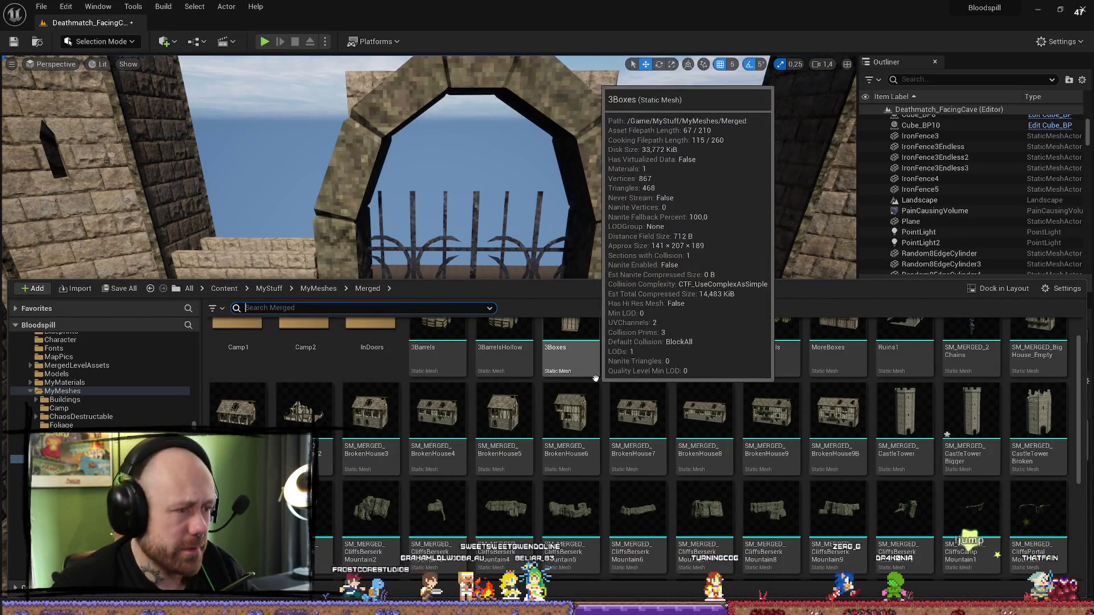
pyautogui.click(472, 244)
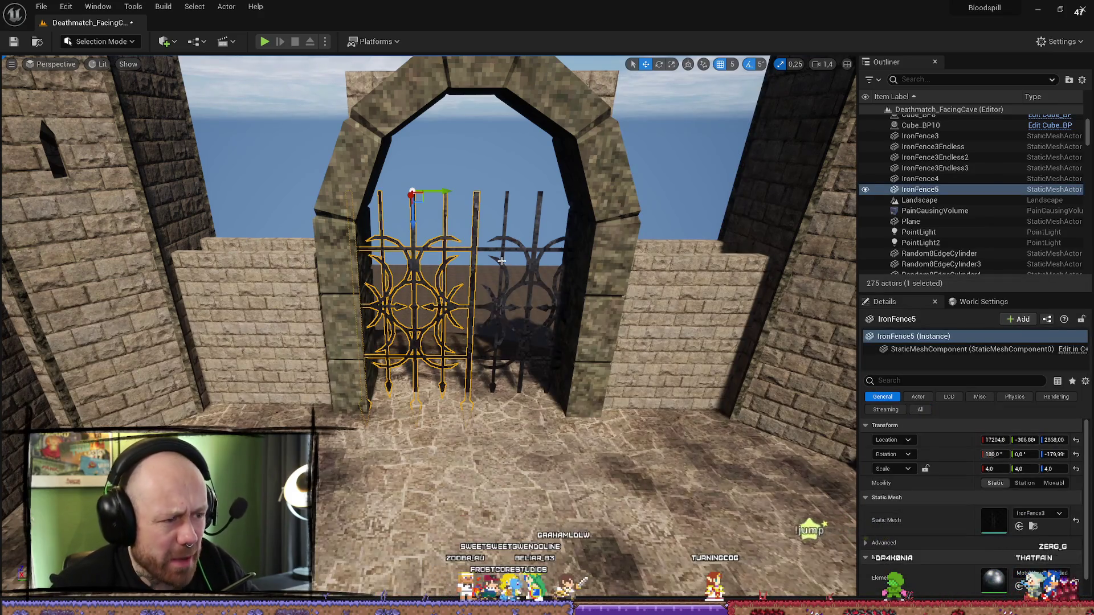
pyautogui.hotkey('ctrl', 'd')
pyautogui.moveTo(413, 223)
pyautogui.mouseDown()
pyautogui.moveTo(439, 204)
pyautogui.moveTo(456, 220)
pyautogui.moveTo(464, 197)
pyautogui.moveTo(439, 216)
pyautogui.moveTo(439, 265)
pyautogui.mouseUp()
pyautogui.press('e')
pyautogui.press('w')
pyautogui.click(450, 188)
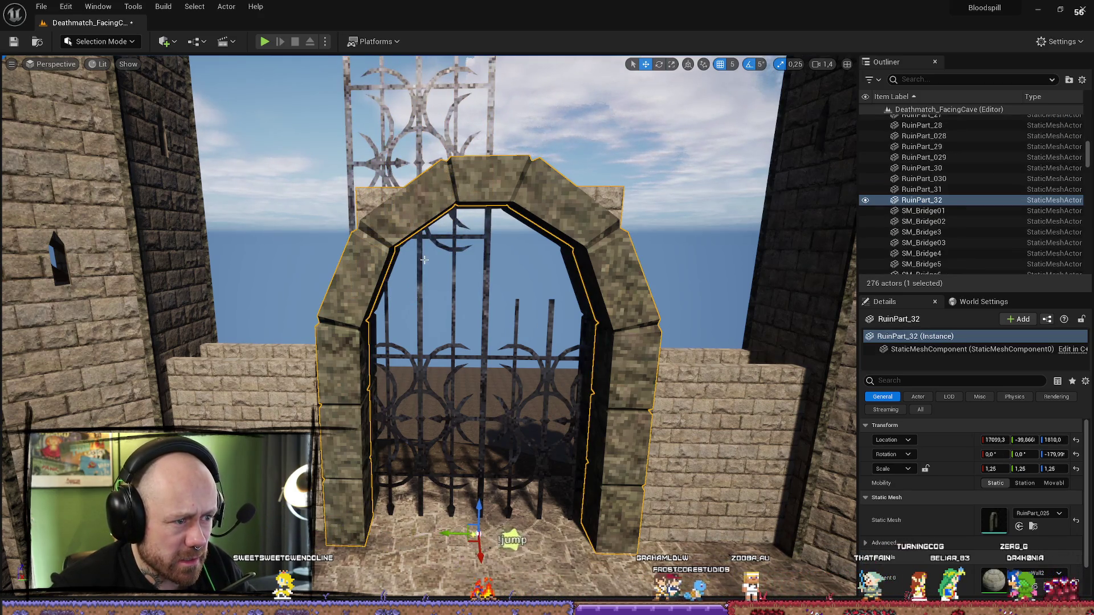
pyautogui.click(424, 273)
pyautogui.moveTo(425, 273)
pyautogui.mouseDown()
pyautogui.moveTo(423, 348)
pyautogui.moveTo(398, 288)
pyautogui.moveTo(406, 326)
pyautogui.moveTo(697, 210)
pyautogui.mouseUp()
pyautogui.click(424, 376)
# - Nudge IronFence6 along X and delete an unwanted extra fence copy
pyautogui.click(394, 318)
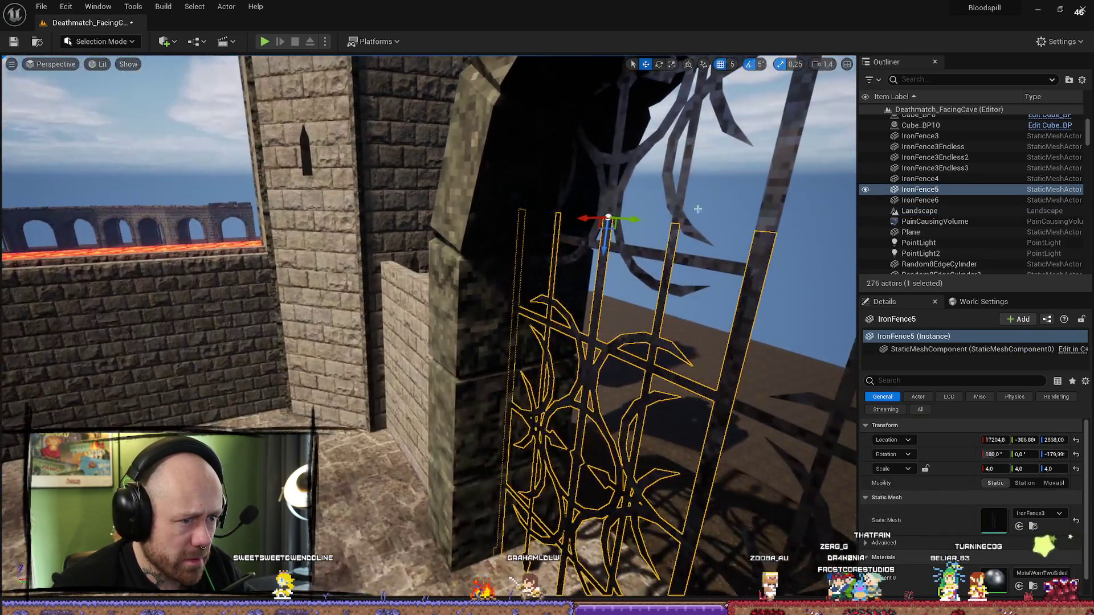
pyautogui.click(778, 197)
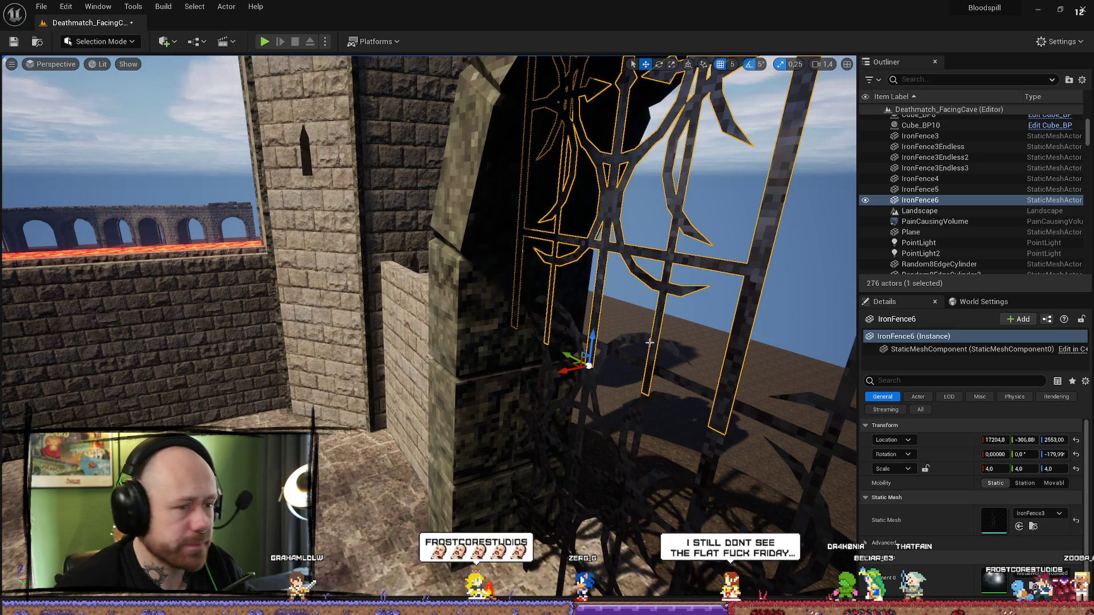
pyautogui.moveTo(561, 370); pyautogui.dragTo(575, 367)
pyautogui.moveTo(664, 349)
pyautogui.mouseDown()
pyautogui.moveTo(659, 380)
pyautogui.moveTo(604, 369)
pyautogui.mouseUp()
pyautogui.click(659, 380)
pyautogui.click(489, 341)
pyautogui.moveTo(489, 341)
pyautogui.mouseDown()
pyautogui.moveTo(489, 319)
pyautogui.moveTo(488, 340)
pyautogui.mouseUp()
pyautogui.click(509, 335)
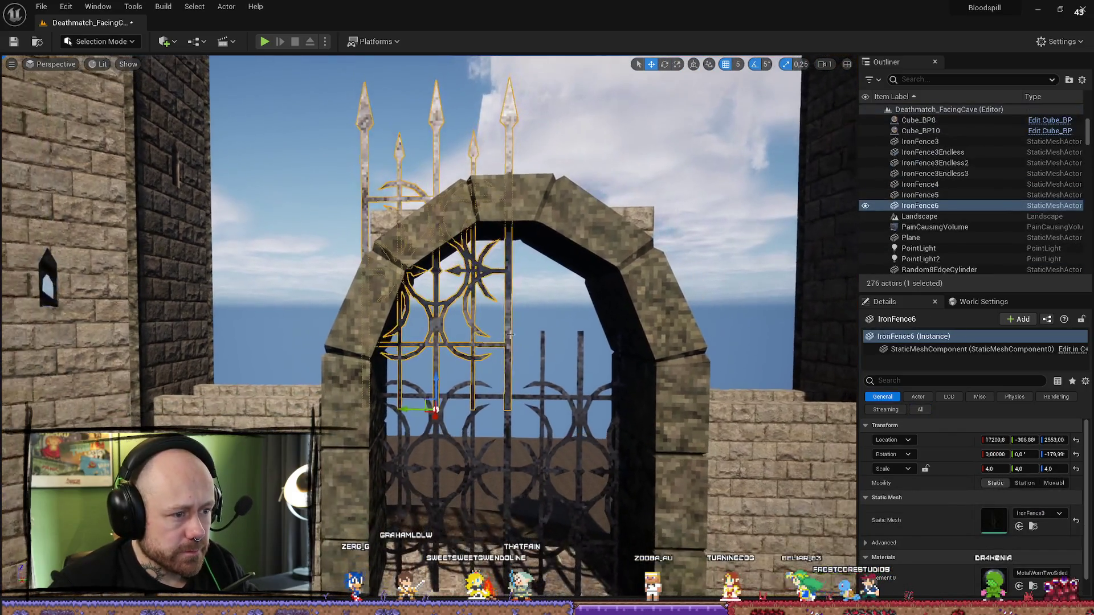
pyautogui.moveTo(403, 409)
pyautogui.mouseDown()
pyautogui.moveTo(548, 411)
pyautogui.moveTo(487, 402)
pyautogui.mouseUp()
pyautogui.press('Delete')
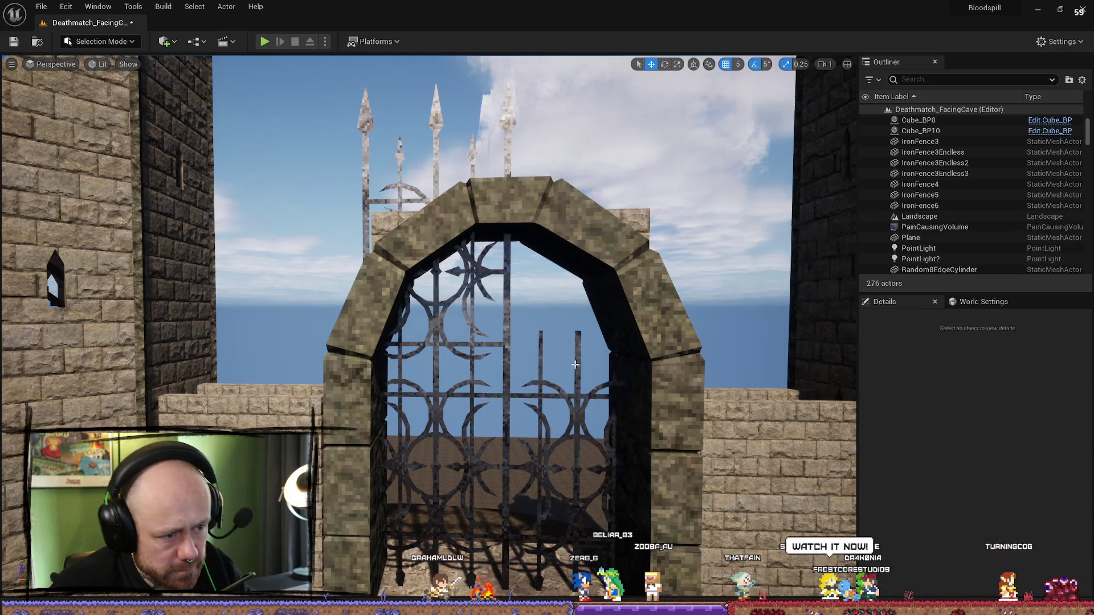
# - Duplicate IronFence3Endless3 and flip the copy 180 degrees
pyautogui.click(577, 365)
pyautogui.hotkey('ctrl', 'd')
pyautogui.press('e')
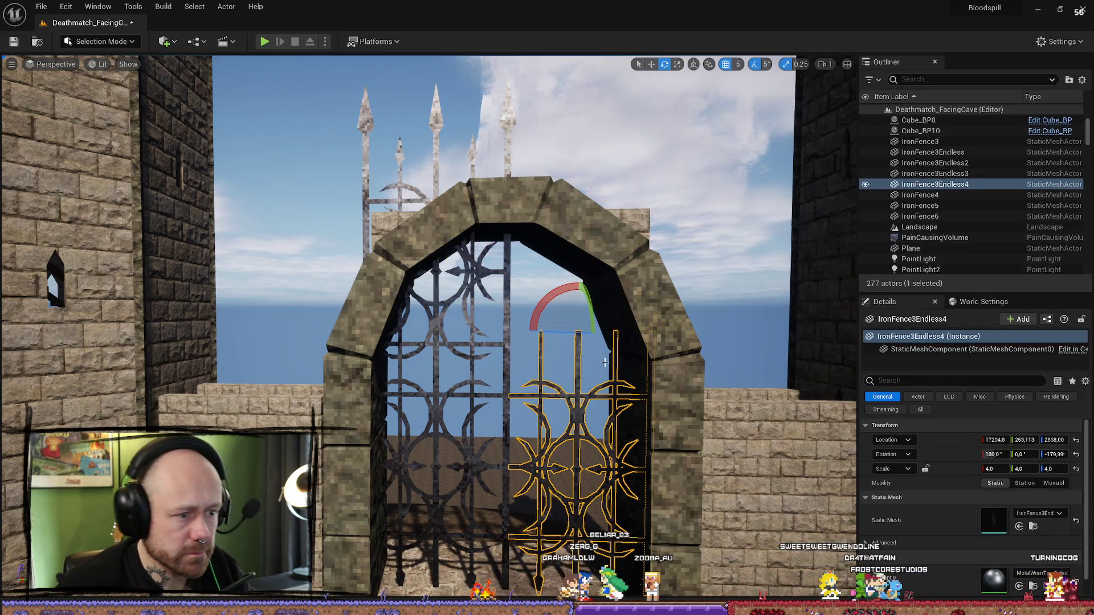
pyautogui.moveTo(551, 304); pyautogui.dragTo(581, 376)
# - Place IronFence6 on the arch's right side and IronFence3Endless4 on its left
pyautogui.click(475, 292)
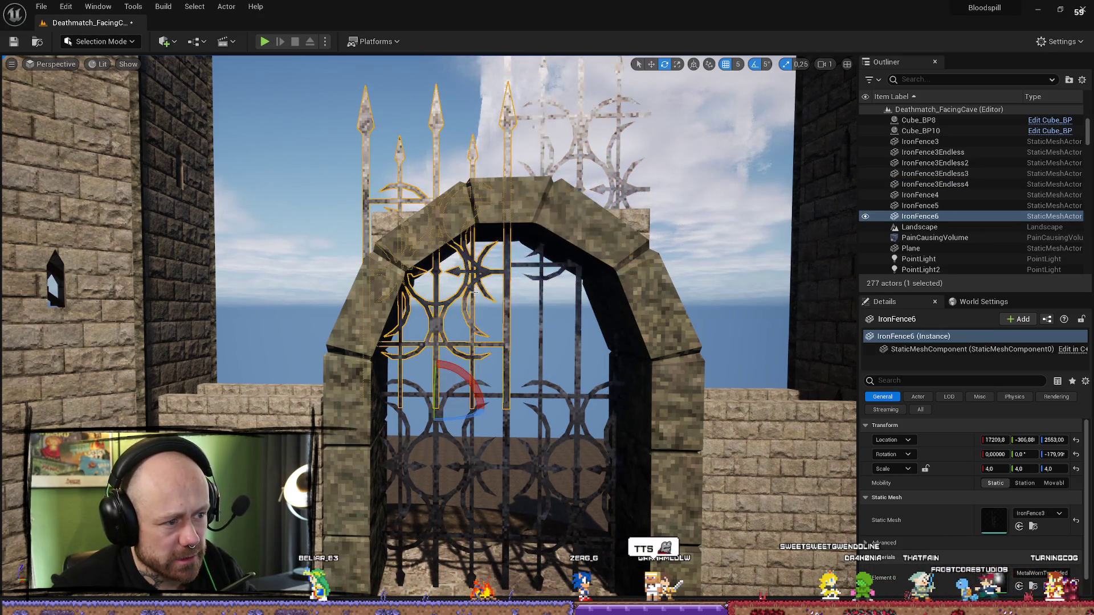
pyautogui.press('w')
pyautogui.moveTo(402, 408)
pyautogui.mouseDown()
pyautogui.moveTo(586, 408)
pyautogui.moveTo(544, 408)
pyautogui.mouseUp()
pyautogui.moveTo(533, 348); pyautogui.dragTo(234, 118)
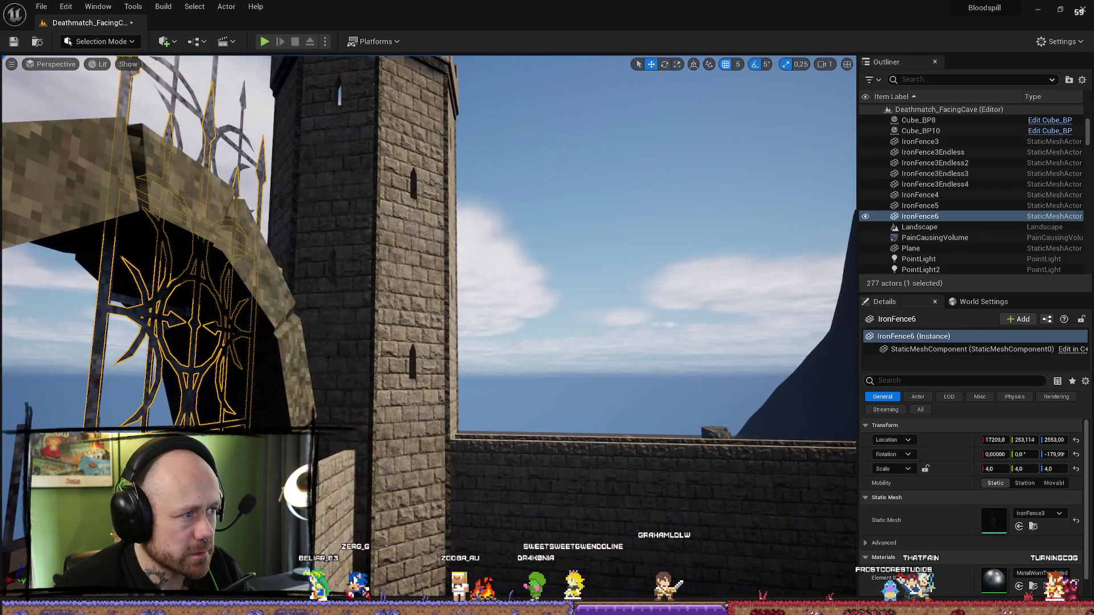
pyautogui.doubleClick(934, 184)
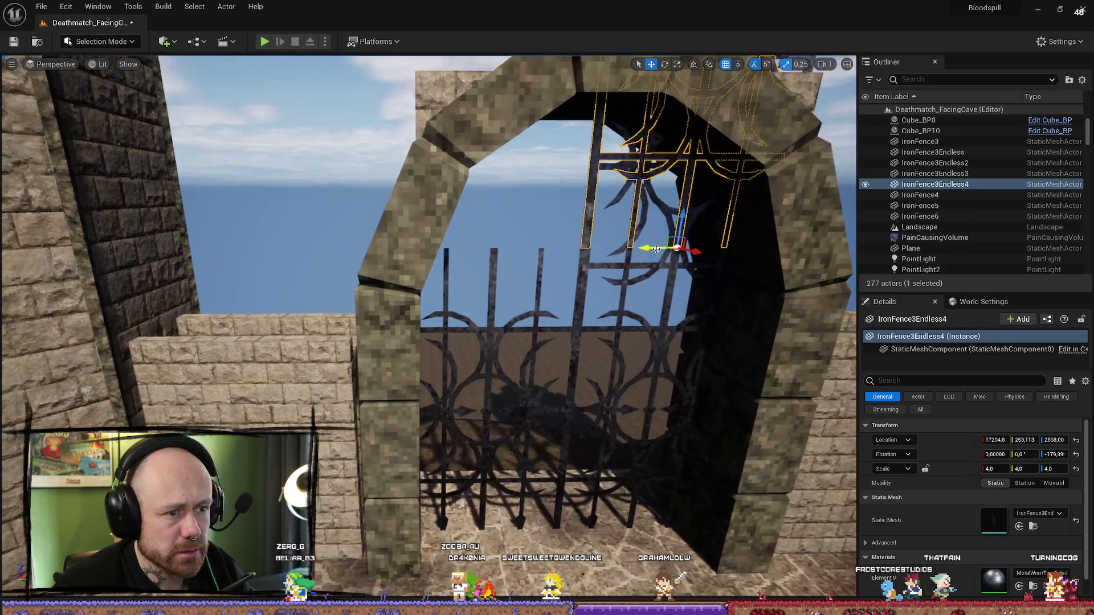
pyautogui.moveTo(656, 249)
pyautogui.mouseDown()
pyautogui.moveTo(473, 245)
pyautogui.moveTo(511, 244)
pyautogui.mouseUp()
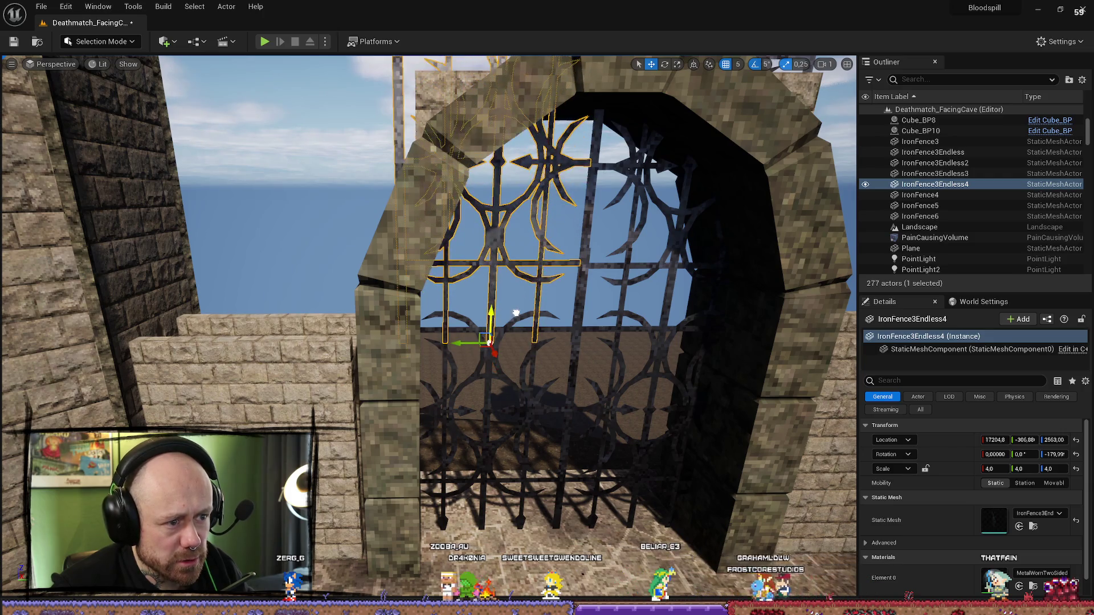
pyautogui.moveTo(535, 312)
pyautogui.mouseDown()
pyautogui.moveTo(583, 503)
pyautogui.moveTo(570, 433)
pyautogui.mouseUp()
pyautogui.click(569, 114)
pyautogui.moveTo(570, 114); pyautogui.dragTo(512, 171)
pyautogui.moveTo(627, 370)
pyautogui.mouseDown()
pyautogui.moveTo(682, 394)
pyautogui.moveTo(682, 348)
pyautogui.moveTo(707, 347)
pyautogui.moveTo(680, 351)
pyautogui.mouseUp()
pyautogui.moveTo(306, 313); pyautogui.dragTo(306, 313)
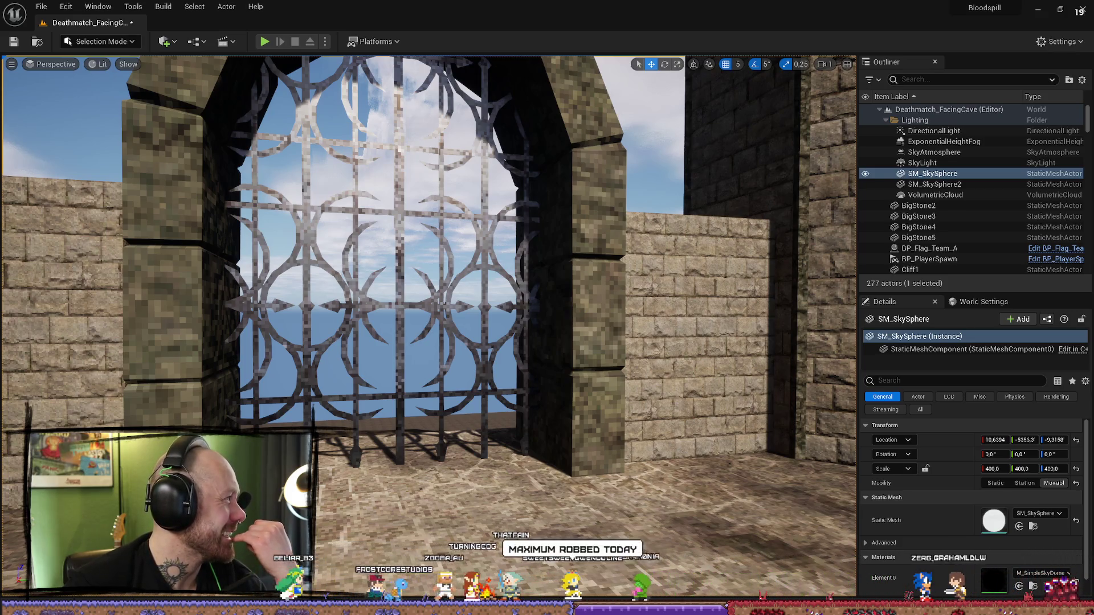
# - Switch to the Firefox window with the paused YouTube video
pyautogui.hotkey('alt', 'Tab')
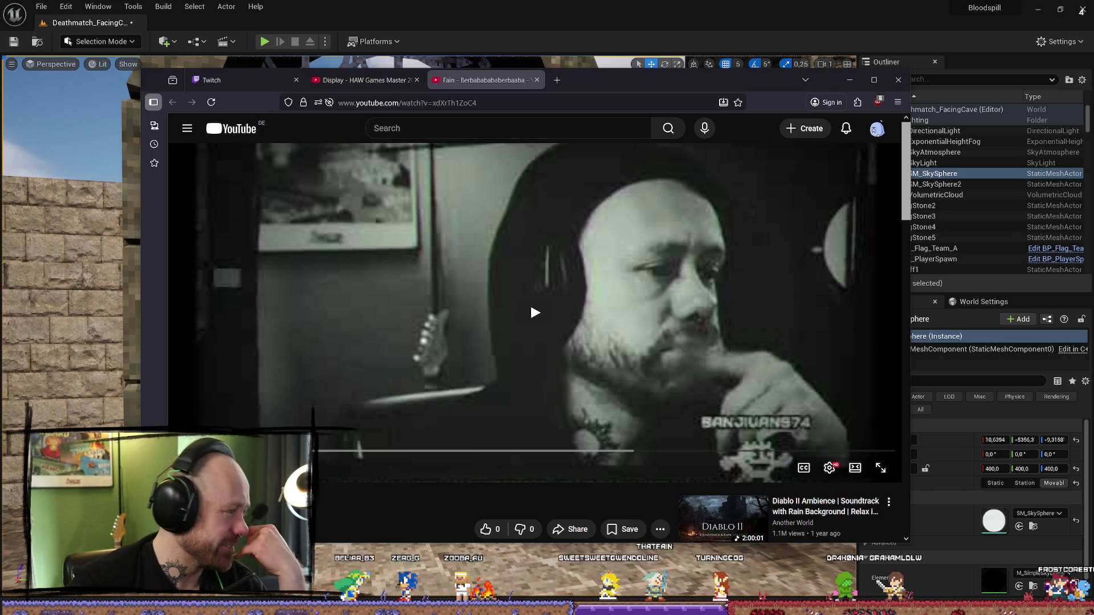
# - Resume the paused YouTube video in the browser
pyautogui.click(530, 302)
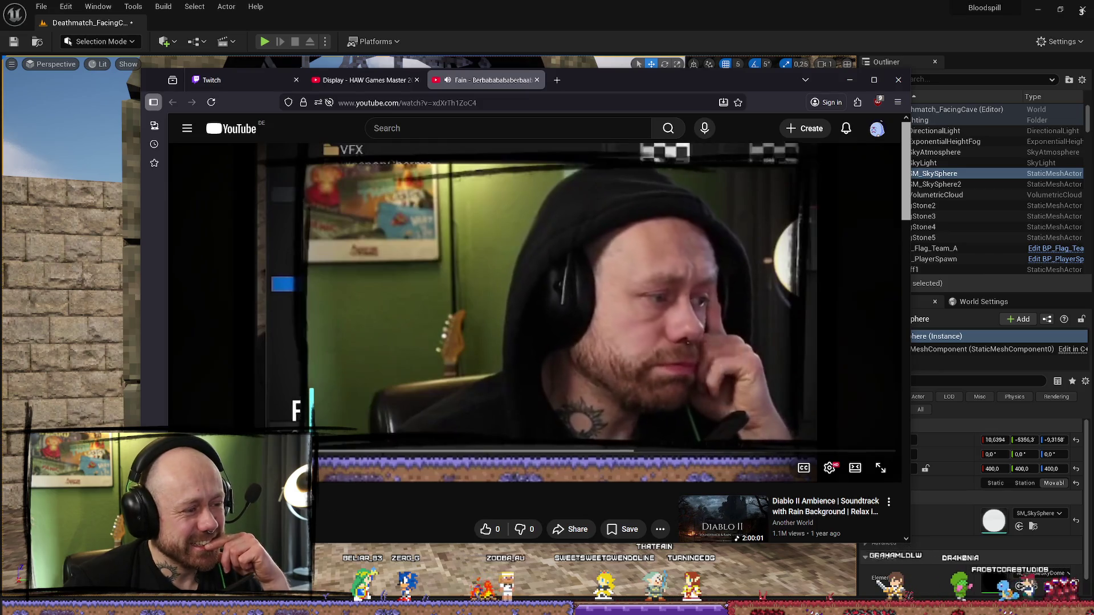